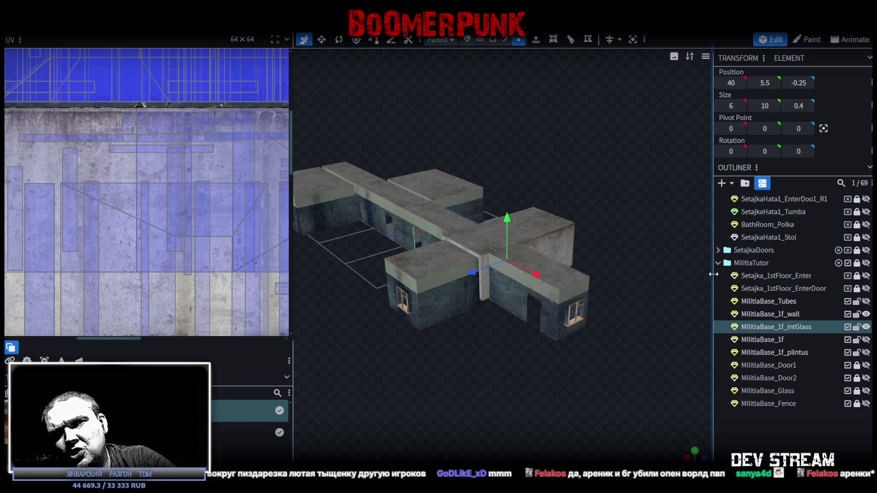
Step: Select MilitiaBase_1f_wall and zoom in closer around the militia base
scroll(466, 366, "up", 3)
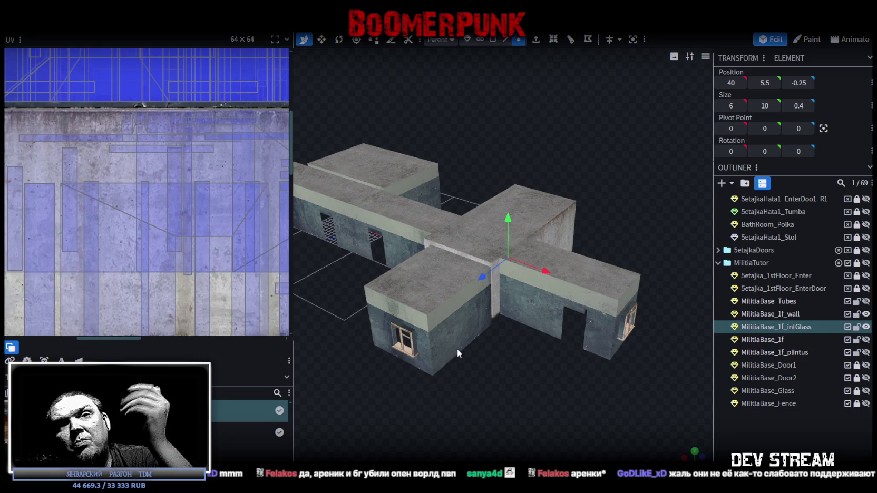
mouse_move(532, 391)
left_mouse_down()
mouse_move(508, 395)
mouse_move(670, 375)
mouse_move(613, 377)
mouse_move(558, 328)
mouse_move(527, 263)
mouse_move(537, 361)
mouse_move(493, 352)
mouse_move(485, 370)
mouse_move(492, 311)
mouse_move(570, 201)
mouse_move(628, 270)
mouse_move(703, 291)
mouse_move(631, 277)
mouse_move(500, 312)
mouse_move(542, 414)
mouse_move(533, 416)
mouse_move(546, 386)
mouse_move(526, 393)
mouse_move(526, 334)
mouse_move(504, 310)
mouse_move(500, 289)
mouse_move(465, 280)
left_mouse_up()
left_click(527, 262)
scroll(536, 359, "up", 2)
scroll(530, 354, "up", 2)
scroll(530, 353, "up", 2)
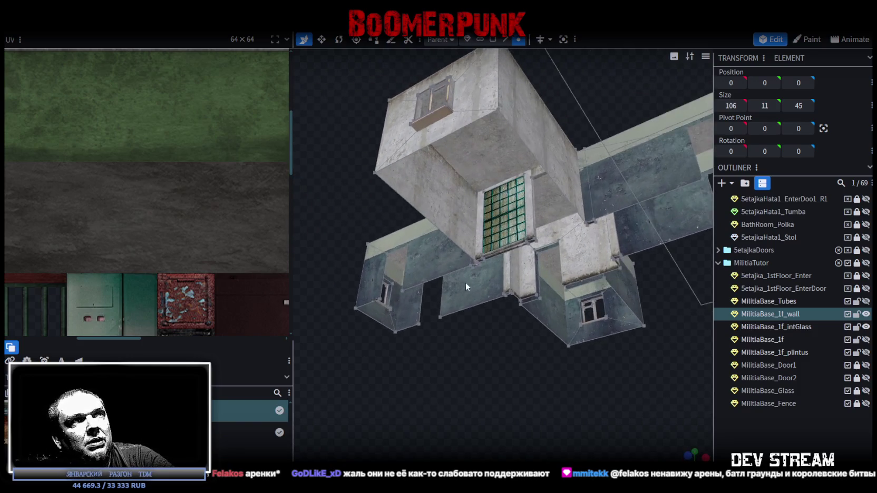
Step: Save the model as Build0Tutor.bbmodel and orbit to look under the building
key("ctrl+s")
mouse_move(520, 351)
left_mouse_down()
mouse_move(542, 387)
mouse_move(455, 378)
mouse_move(377, 403)
mouse_move(534, 327)
mouse_move(491, 275)
mouse_move(460, 286)
mouse_move(428, 274)
left_mouse_up()
scroll(428, 273, "up", 5)
scroll(682, 436, "down", 5)
Step: Orbit between overhead, underside and side views of the building
mouse_move(688, 395)
left_mouse_down()
mouse_move(572, 362)
mouse_move(564, 344)
mouse_move(648, 331)
mouse_move(502, 378)
mouse_move(544, 329)
mouse_move(659, 331)
mouse_move(528, 364)
mouse_move(510, 262)
mouse_move(424, 237)
mouse_move(355, 264)
left_mouse_up()
mouse_move(641, 322)
left_mouse_down()
mouse_move(559, 340)
mouse_move(708, 289)
left_mouse_up()
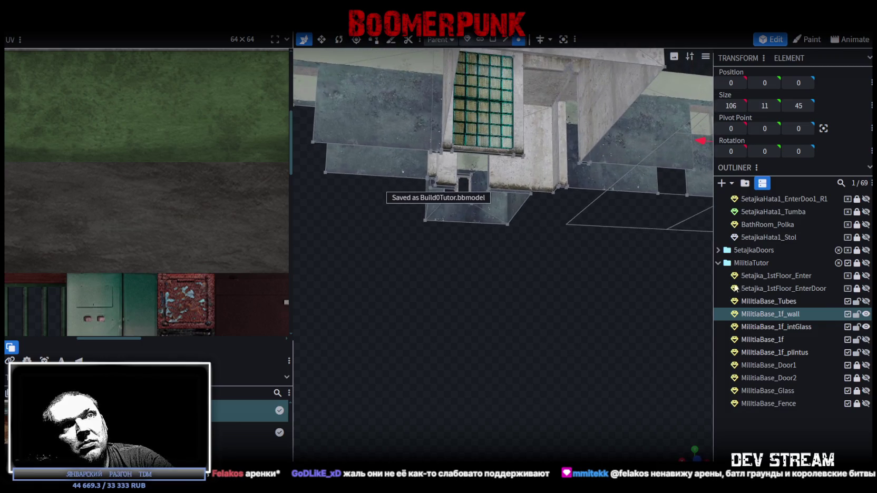
left_click_drag(632, 326, 558, 337)
scroll(559, 337, "down", 3)
Step: Hide Setajka_1stFloor_Enter and Setajka_1stFloor_EnterDoor, then expand the 5etajkaPodezd group
left_click(866, 275)
left_click(865, 288)
scroll(780, 206, "up", 4)
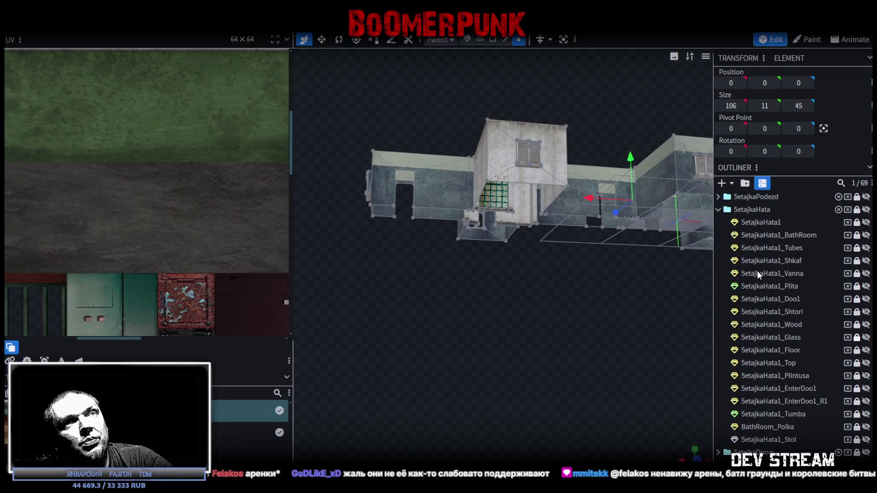
left_click(717, 196)
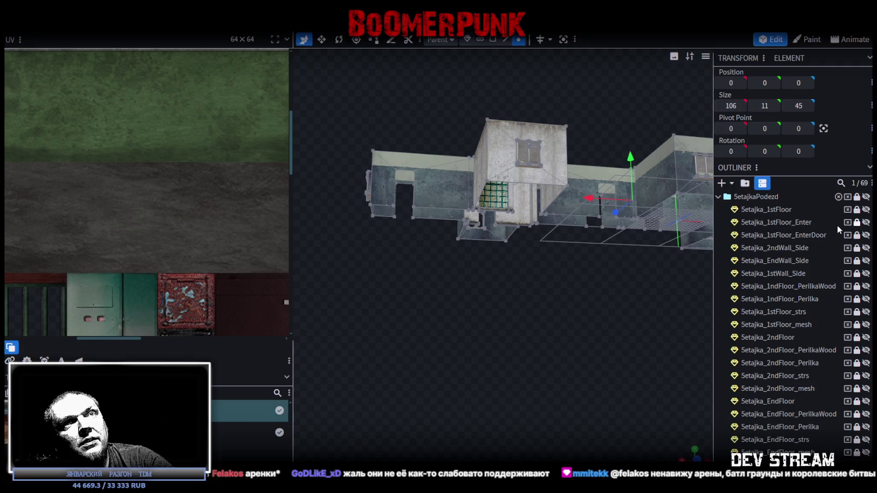
Step: Orbit to a side view, then pull back to an elevated view of the cross-shaped building
left_click_drag(574, 298, 527, 290)
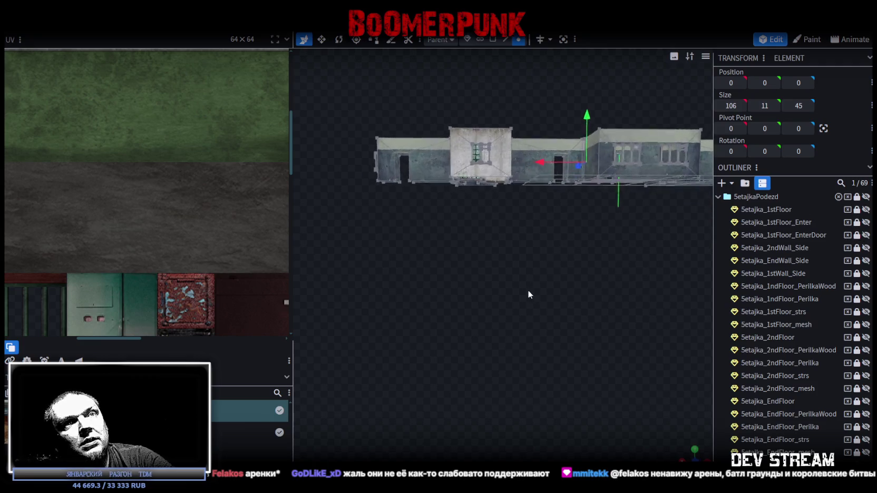
scroll(550, 300, "up", 3)
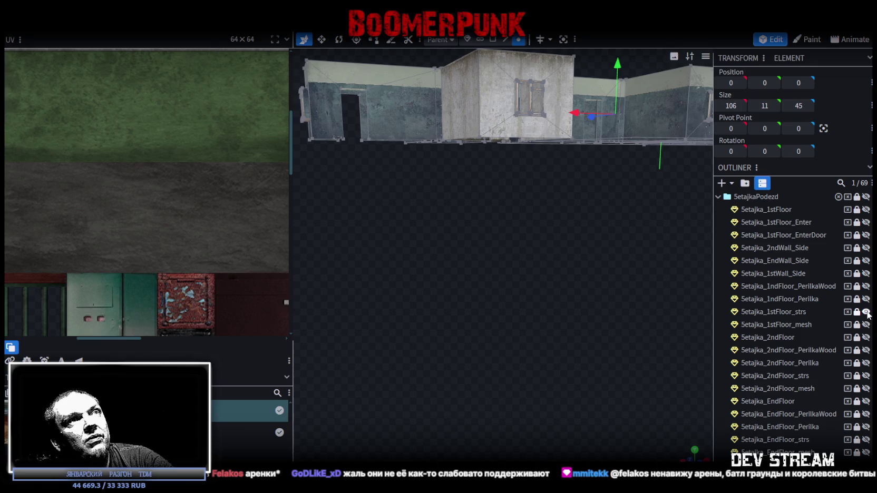
mouse_move(508, 329)
left_mouse_down()
mouse_move(614, 294)
mouse_move(593, 278)
left_mouse_up()
scroll(592, 262, "down", 3)
scroll(615, 268, "up", 2)
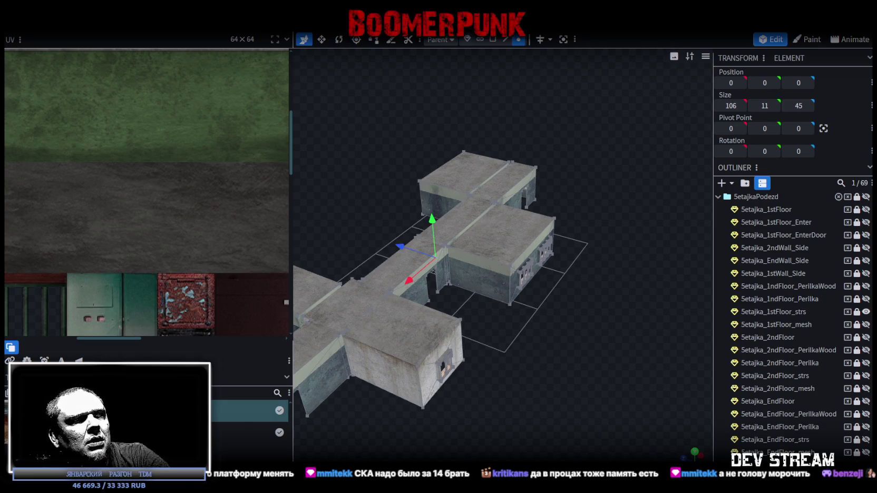
Step: Collapse SetajkaPodezd and hide the MilitiaTutor building, leaving an empty grid
mouse_move(523, 236)
left_mouse_down()
mouse_move(519, 335)
mouse_move(600, 340)
left_mouse_up()
scroll(495, 349, "down", 2)
scroll(531, 342, "up", 2)
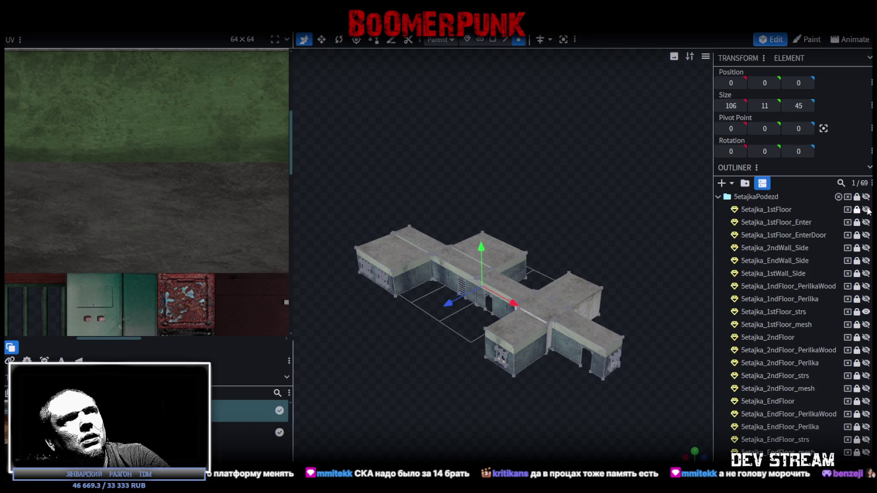
left_click(718, 197)
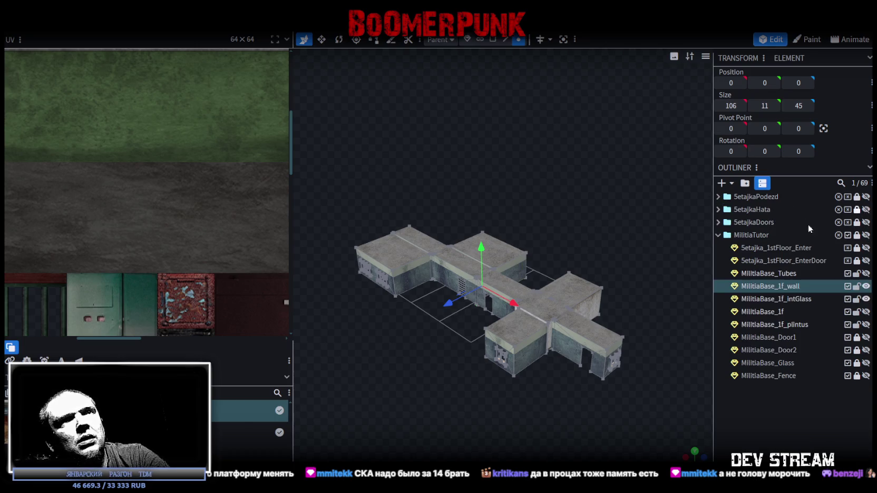
left_click(866, 235)
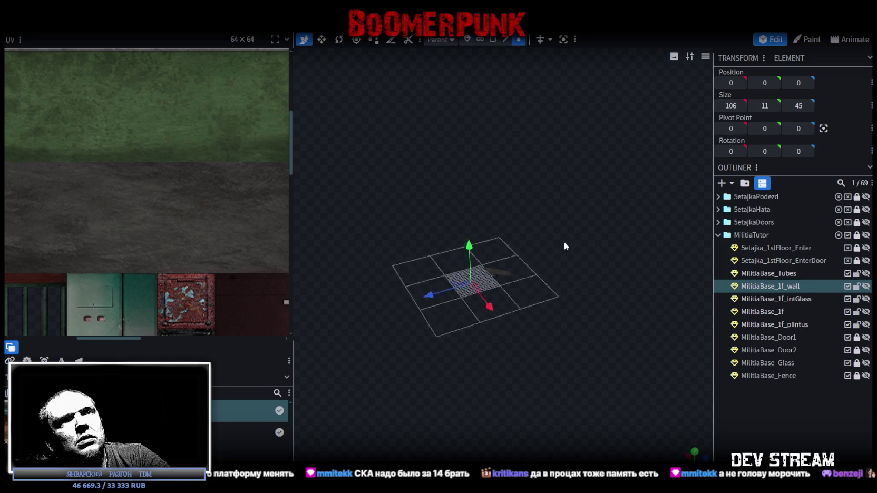
left_click_drag(571, 243, 581, 245)
Step: Re-expand SetajkaPodezd and briefly preview the entrance door frame and door, hiding both again
left_click(718, 197)
mouse_move(627, 221)
left_mouse_down()
mouse_move(512, 248)
mouse_move(798, 222)
left_mouse_up()
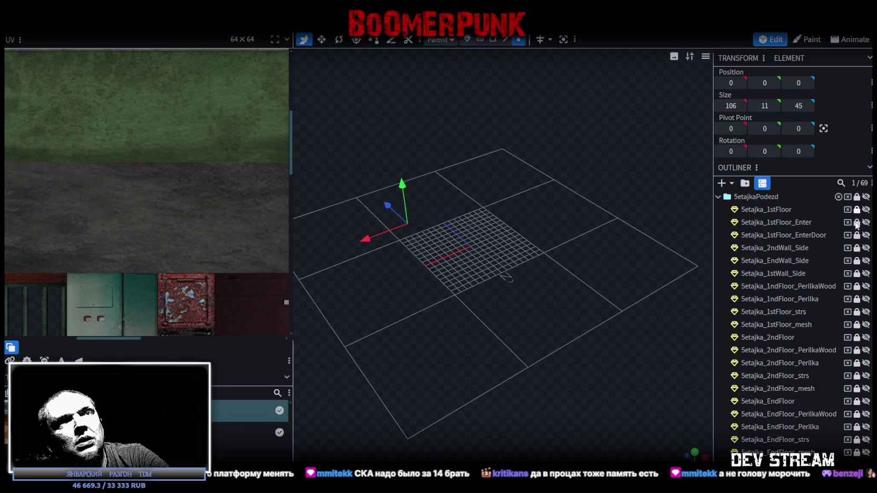
mouse_move(633, 287)
left_mouse_down()
mouse_move(563, 328)
mouse_move(613, 304)
left_mouse_up()
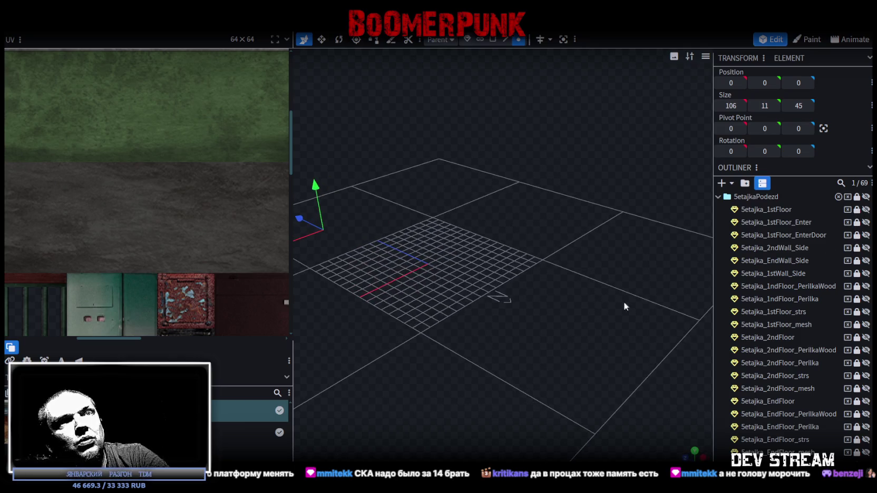
left_click(866, 222)
left_click(866, 221)
left_click(866, 235)
left_click(867, 236)
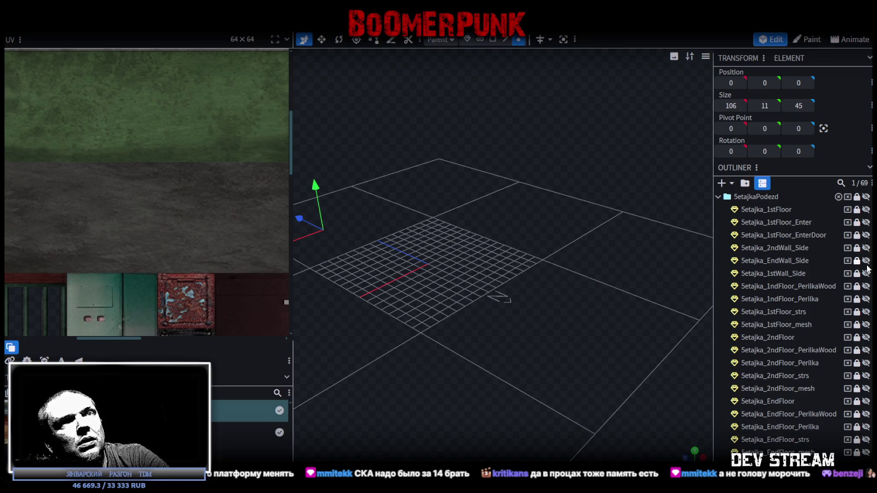
Step: Preview the green side wall, then show only the Setajka_1stFloor floor piece
left_click(867, 273)
left_click(866, 273)
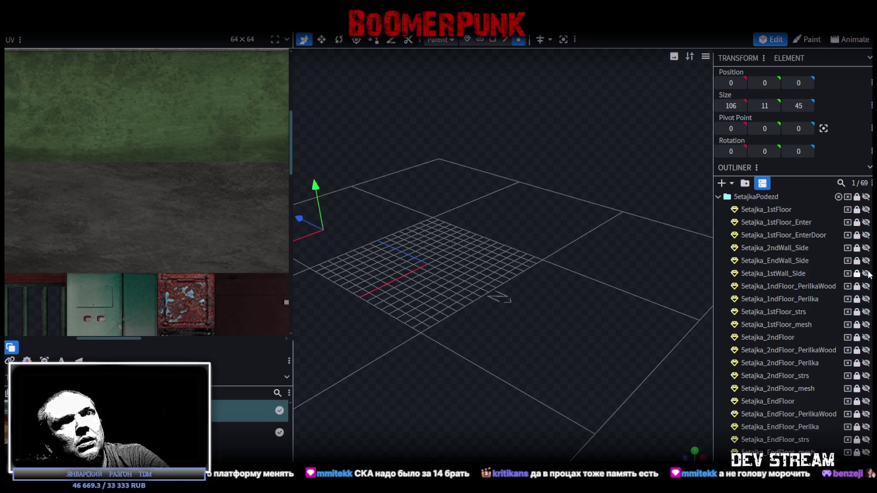
left_click(865, 209)
Step: Preview the door frame, entrance door and each set of side walls, hiding each again
mouse_move(627, 369)
left_mouse_down()
mouse_move(613, 387)
mouse_move(583, 337)
mouse_move(603, 403)
left_mouse_up()
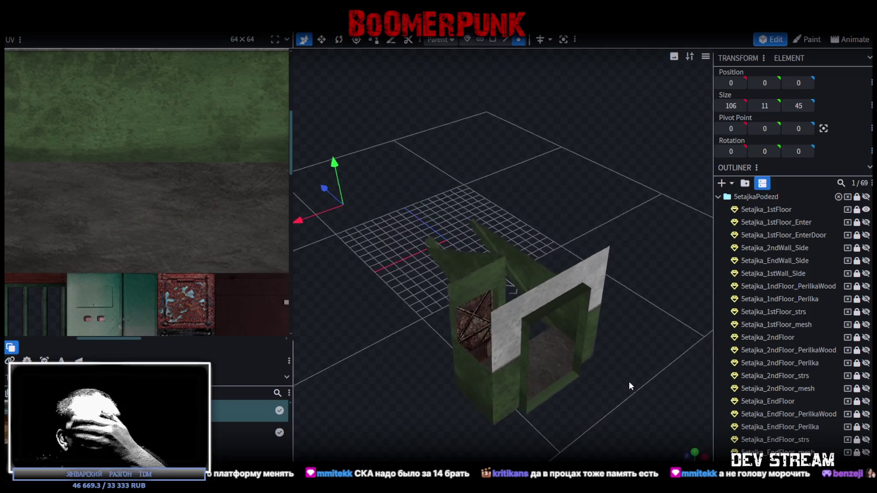
left_click_drag(603, 398, 613, 382)
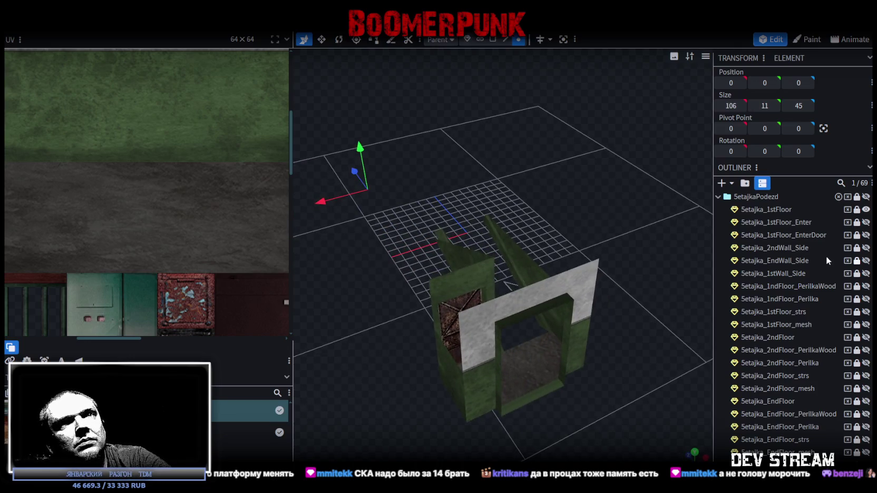
left_click(866, 222)
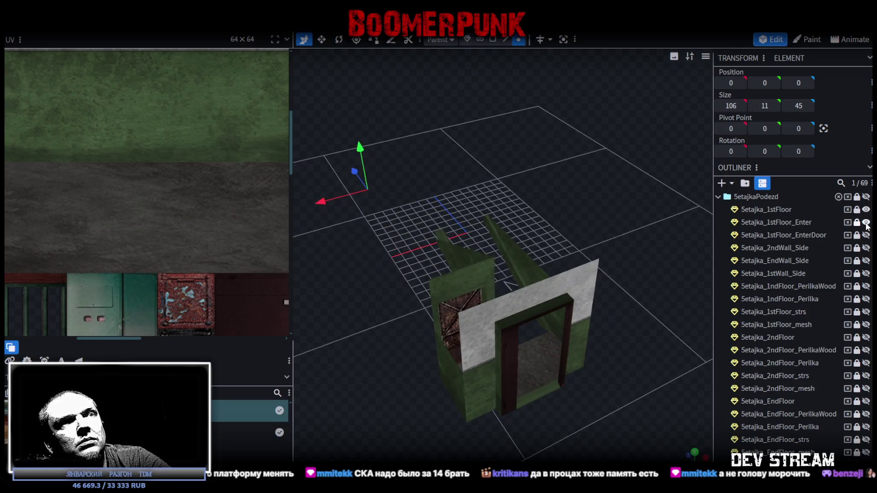
left_click(865, 222)
left_click(866, 235)
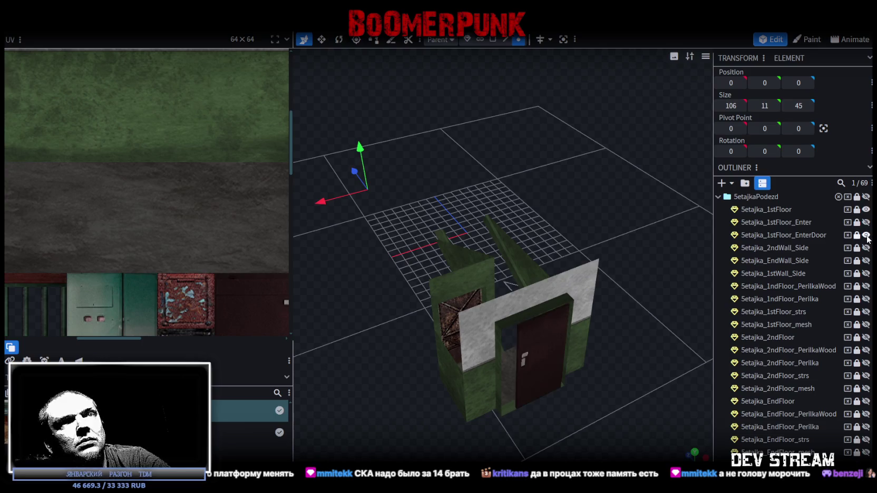
left_click(866, 235)
left_click(865, 248)
left_click(866, 248)
left_click(866, 260)
left_click(865, 260)
left_click(866, 274)
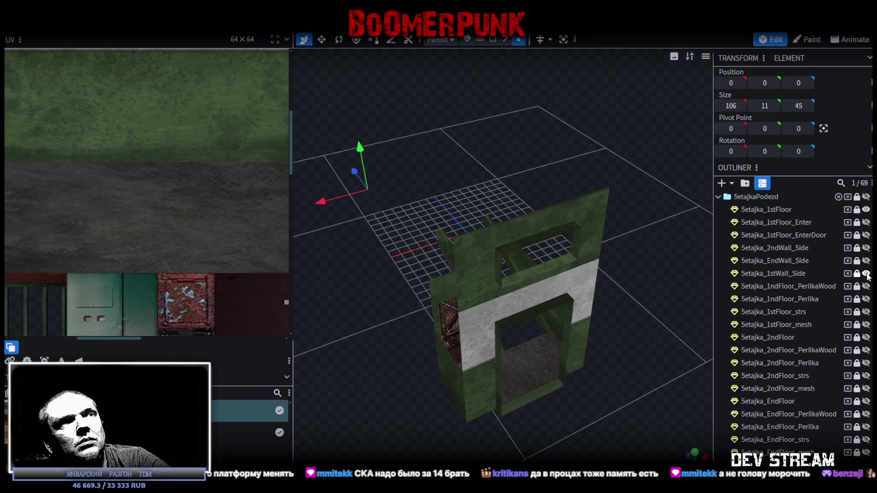
left_click(865, 273)
Step: Show the wooden railing, stair railing, stone stairs and concrete slab
left_click(865, 286)
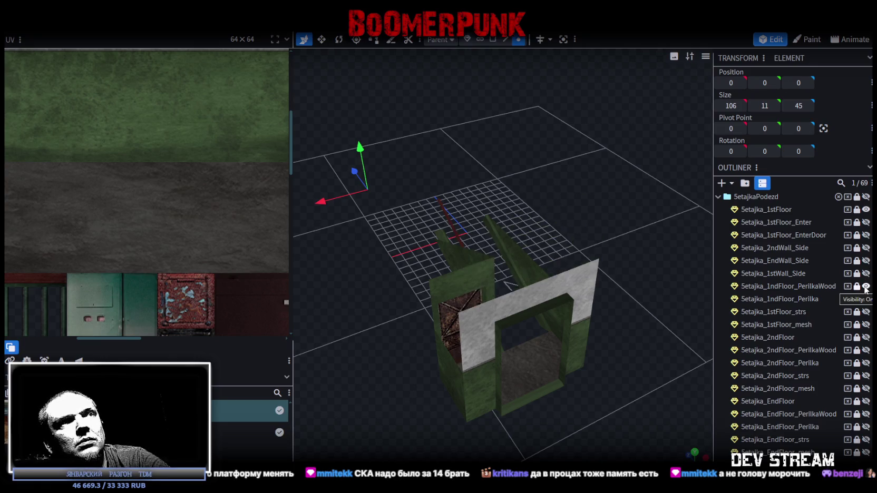
mouse_move(706, 258)
left_mouse_down()
mouse_move(571, 210)
mouse_move(516, 206)
mouse_move(685, 253)
left_mouse_up()
left_click(866, 300)
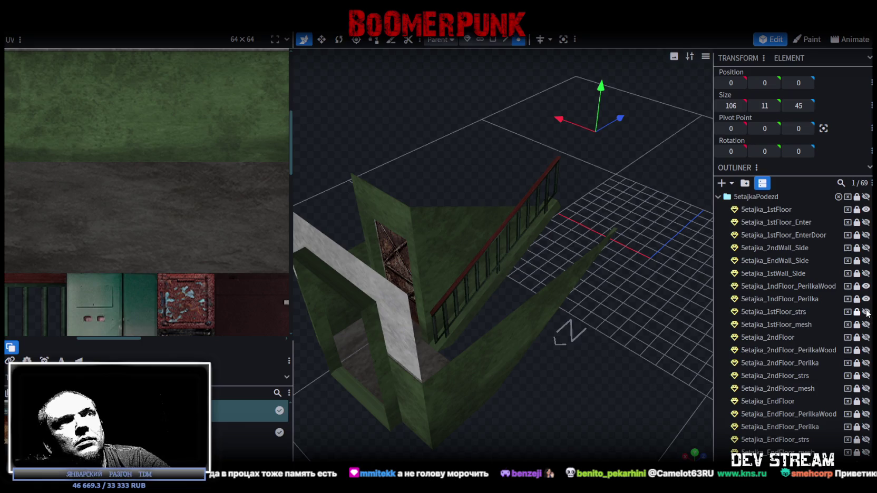
left_click(866, 312)
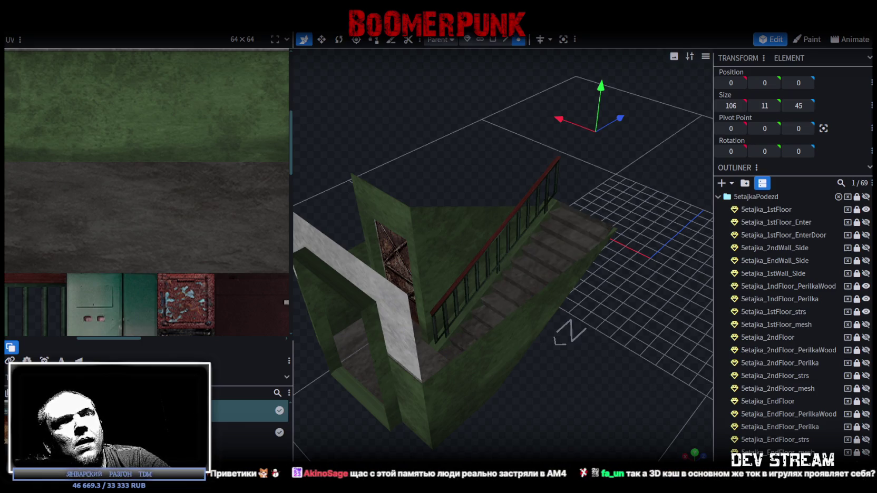
left_click(866, 324)
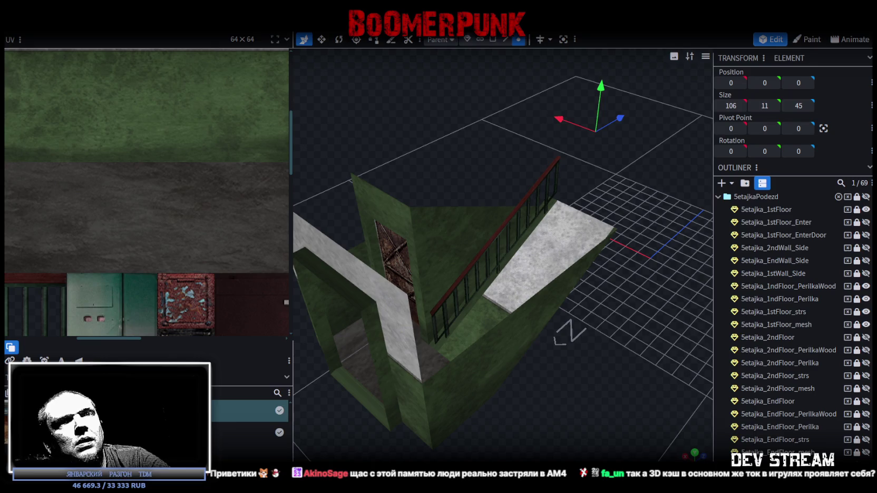
Step: Unlock the mesh, strs, Perilka and PerilkaWood rows
left_click(857, 325)
left_click(857, 312)
left_click(856, 299)
left_click(856, 286)
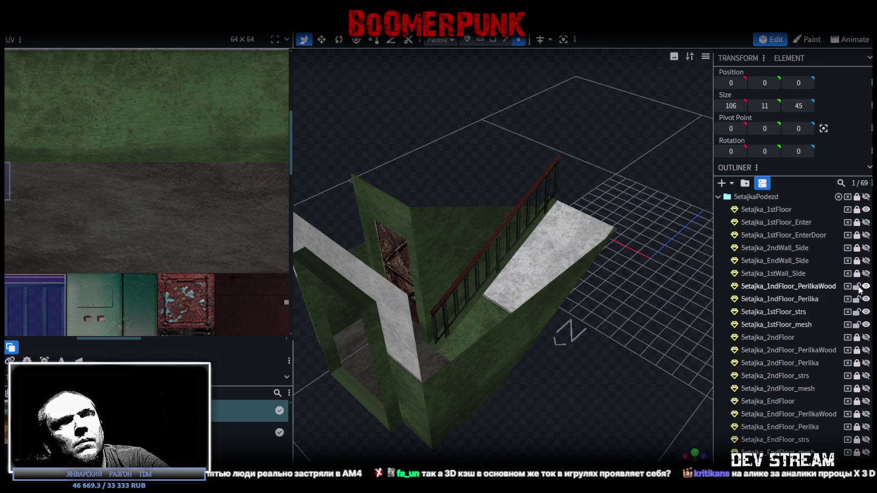
Step: Unlock the Setajka_1stFloor floor piece and select it with the railings, stairs and mesh
left_click(857, 210)
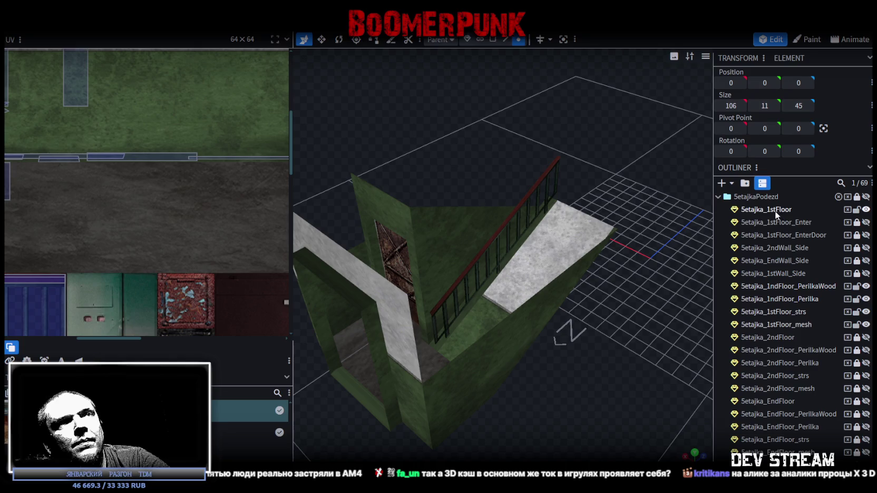
left_click(775, 211)
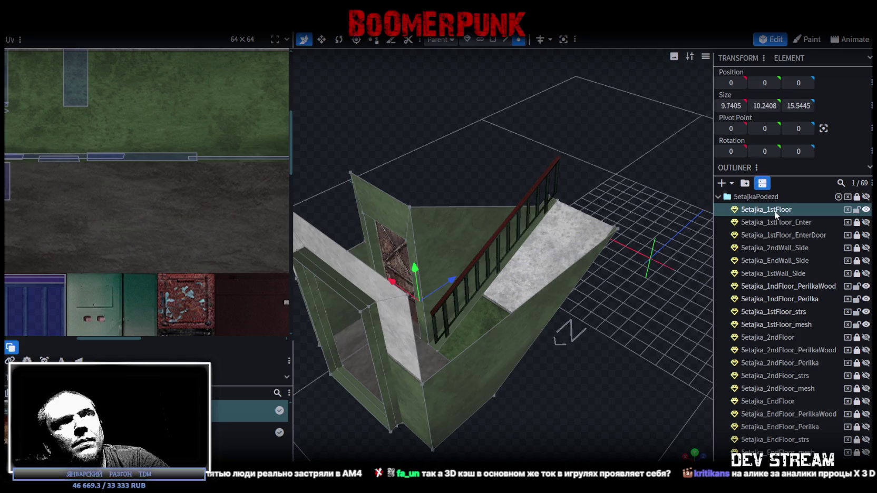
left_click(796, 287, "ctrl")
left_click(800, 299, "ctrl")
left_click(796, 312, "ctrl")
left_click(793, 324, "ctrl")
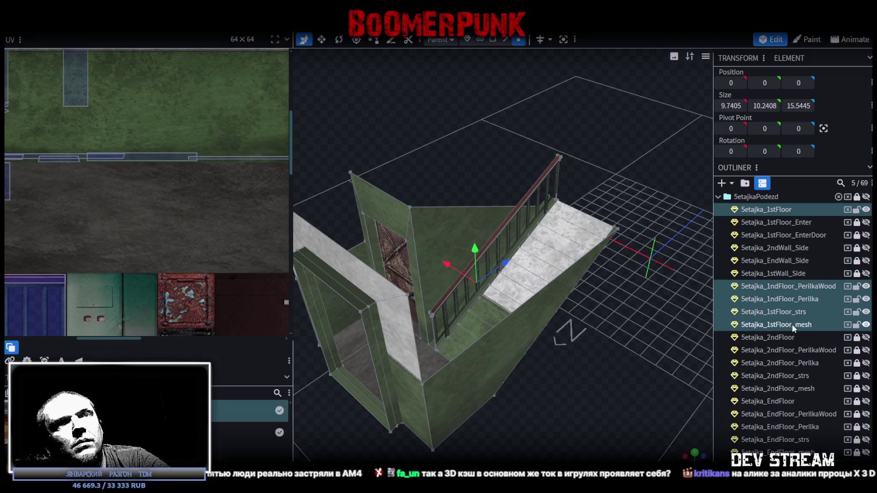
Step: Duplicate the five selected pieces and drag the copies to the bottom of MilitiaTutor
scroll(667, 331, "down", 2)
key("ctrl+d")
scroll(796, 300, "down", 4)
scroll(801, 282, "up", 3)
mouse_move(794, 252)
left_mouse_down()
mouse_move(774, 446)
mouse_move(790, 426)
left_mouse_up()
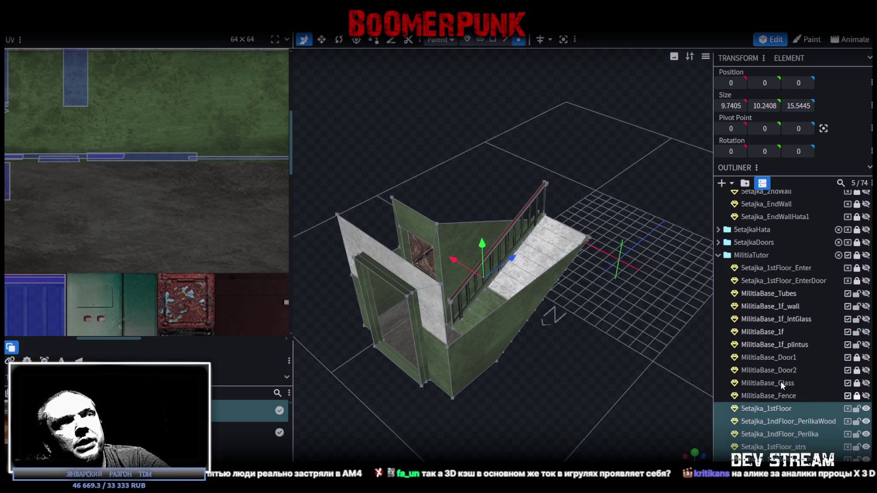
Step: Re-lock the original first-floor pieces, using undo/redo to confirm the copies stay in MilitiaTutor
key("ctrl+z")
left_click(856, 196)
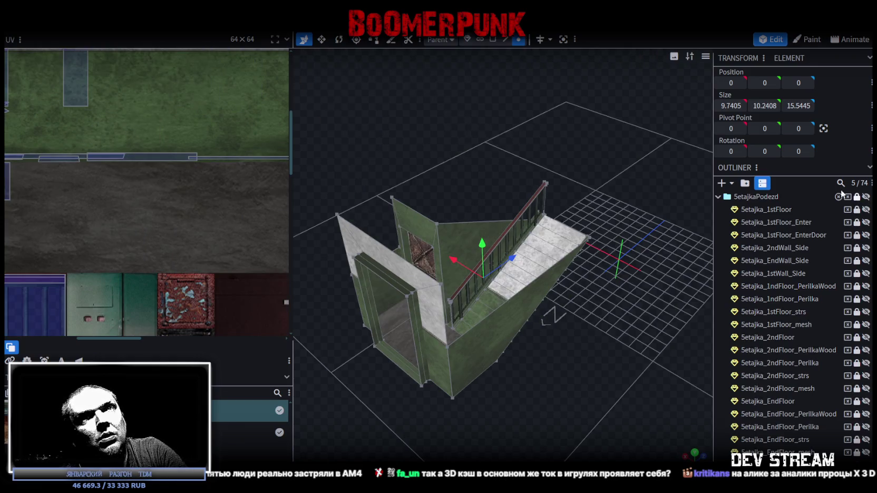
key("ctrl+y")
key("ctrl+z")
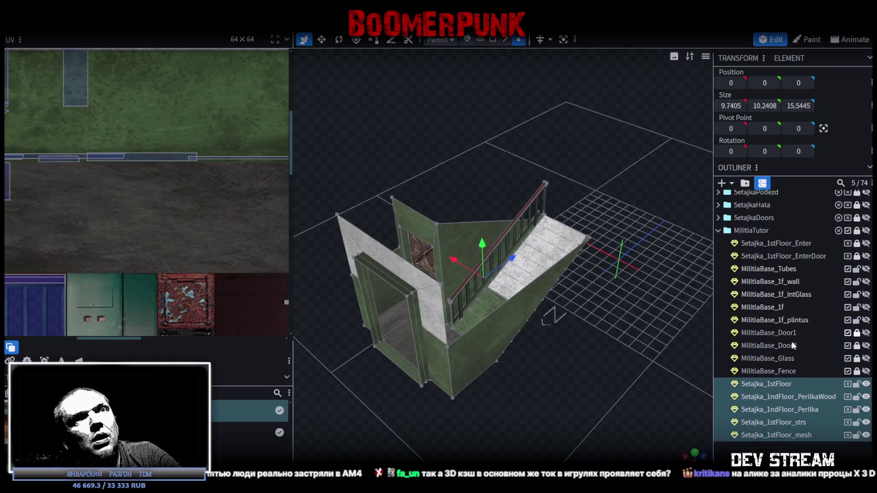
key("ctrl+y")
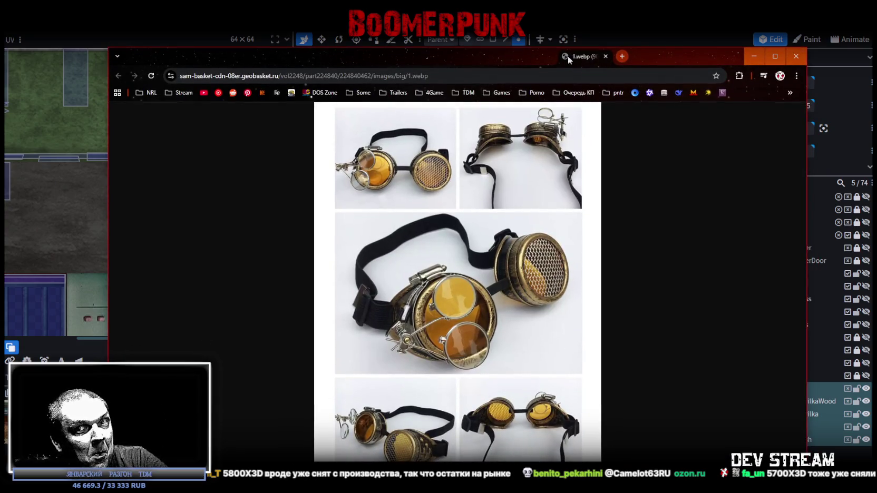
Step: Move the 1.webp tab to the front, raise the Chrome window, then close it
left_click_drag(567, 56, 566, 59)
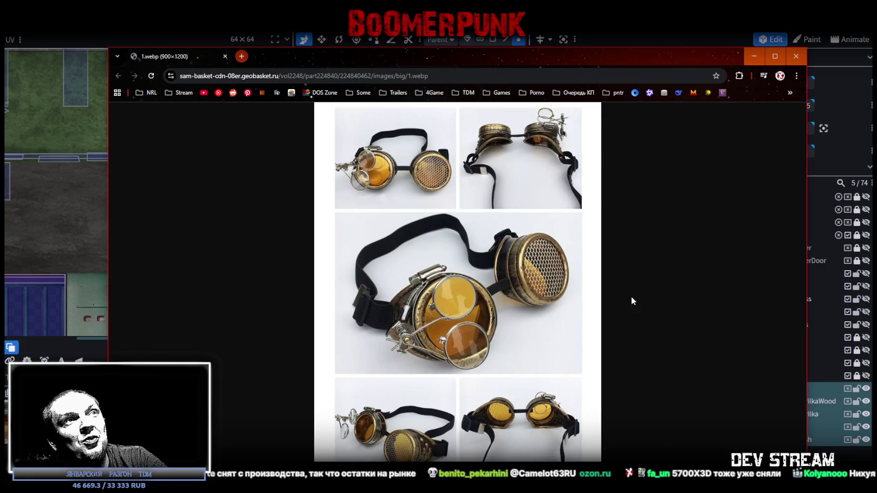
left_click_drag(473, 58, 477, 45)
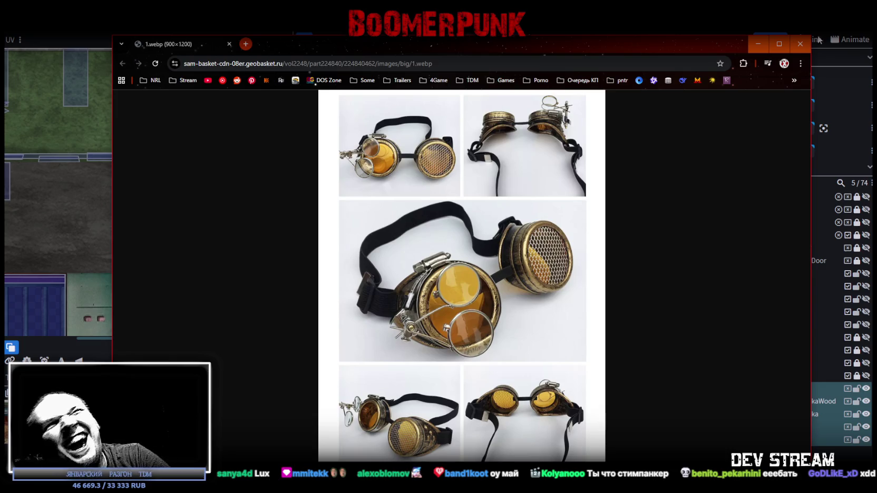
left_click(800, 44)
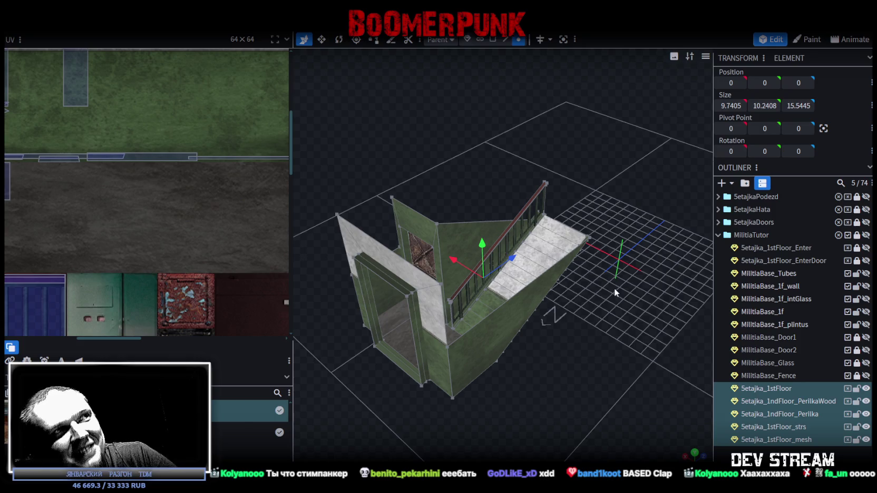
Step: Orbit the stairwell model to face its front doorway
mouse_move(547, 376)
left_mouse_down()
mouse_move(564, 375)
mouse_move(580, 353)
left_mouse_up()
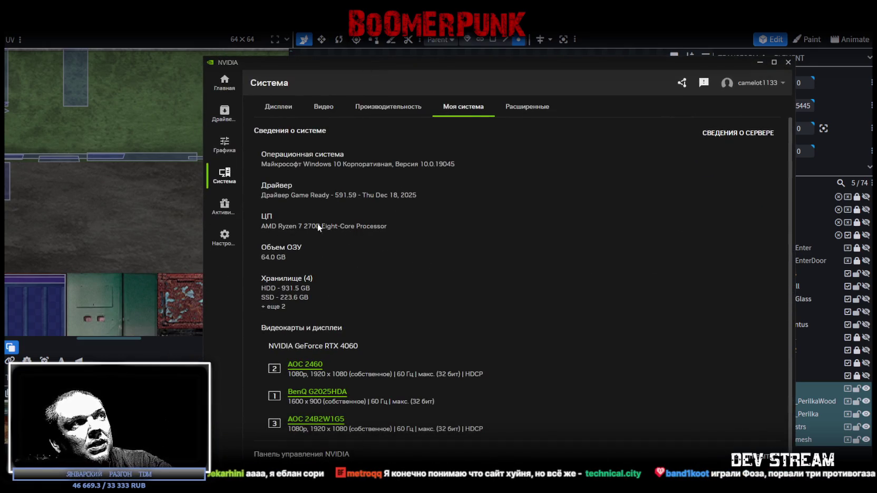
Step: Close the NVIDIA App 'My system' page with Alt+F4
key("alt+F4")
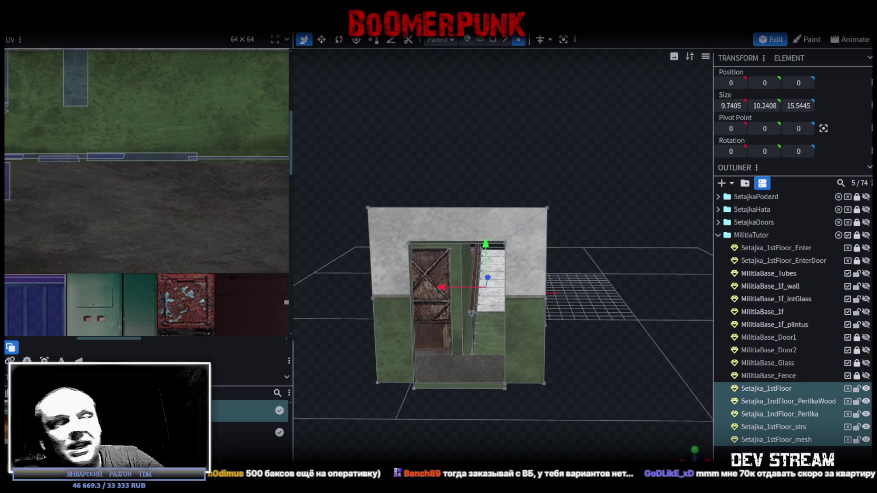
Step: Check the stairs and railing from above, then save the project as Build0Tutor.bbmodel
scroll(583, 395, "up", 2)
mouse_move(623, 349)
left_mouse_down()
mouse_move(510, 359)
mouse_move(444, 383)
mouse_move(362, 366)
mouse_move(413, 364)
mouse_move(447, 317)
mouse_move(558, 382)
left_mouse_up()
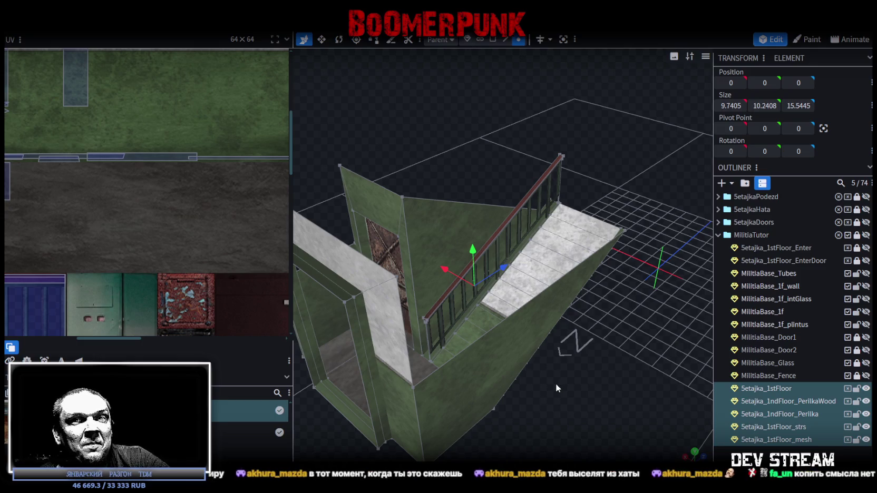
mouse_move(592, 400)
left_mouse_down()
mouse_move(563, 402)
mouse_move(492, 447)
mouse_move(544, 373)
mouse_move(600, 375)
left_mouse_up()
key("ctrl+s")
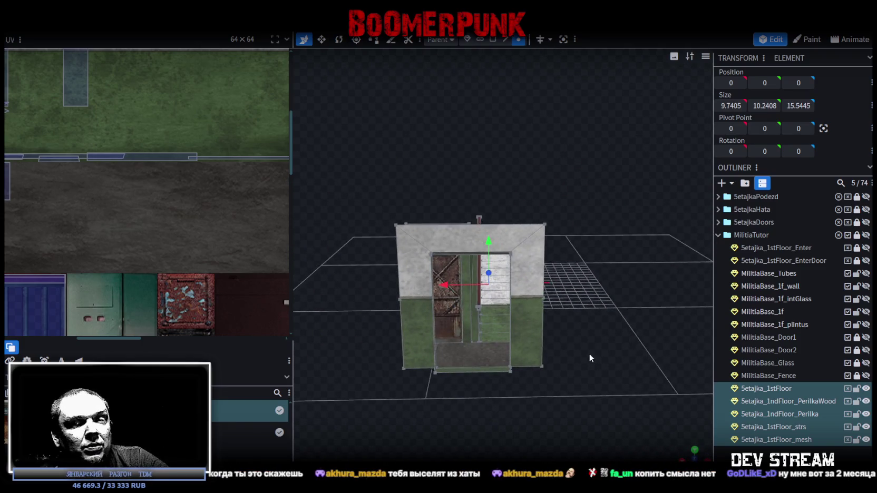
Step: Review the stairwell model from elevated, top-down and low angles
mouse_move(589, 346)
left_mouse_down()
mouse_move(614, 360)
mouse_move(594, 357)
mouse_move(544, 376)
left_mouse_up()
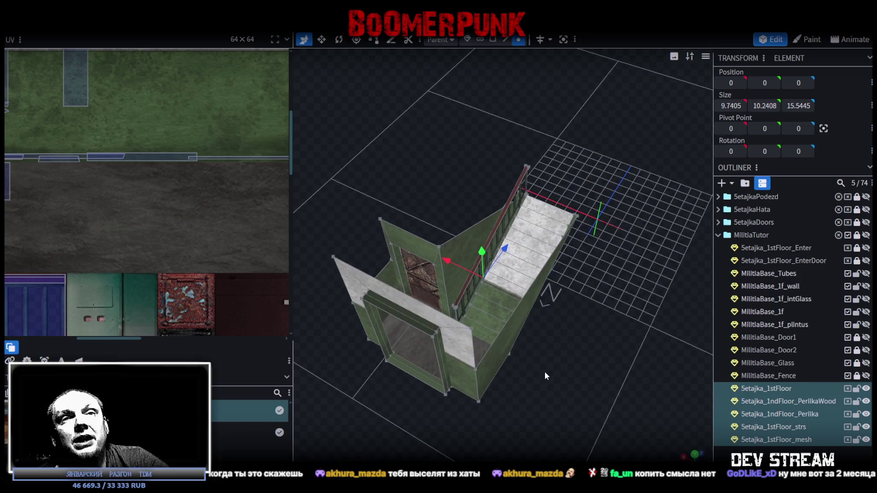
left_click_drag(571, 347, 537, 340)
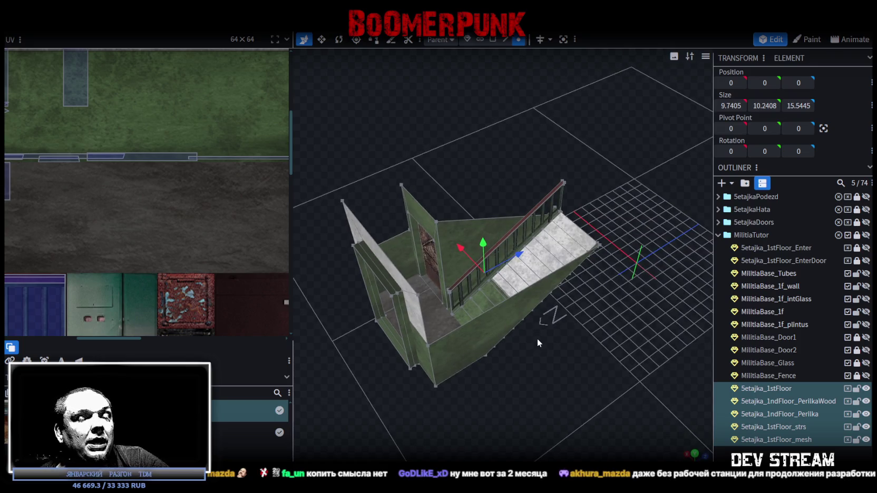
mouse_move(545, 350)
left_mouse_down()
mouse_move(603, 347)
mouse_move(588, 363)
left_mouse_up()
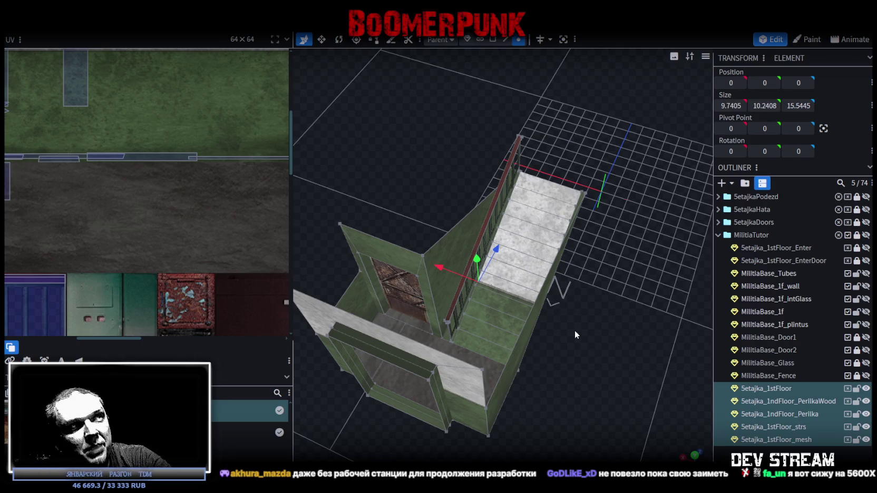
mouse_move(580, 333)
left_mouse_down()
mouse_move(565, 312)
mouse_move(593, 323)
left_mouse_up()
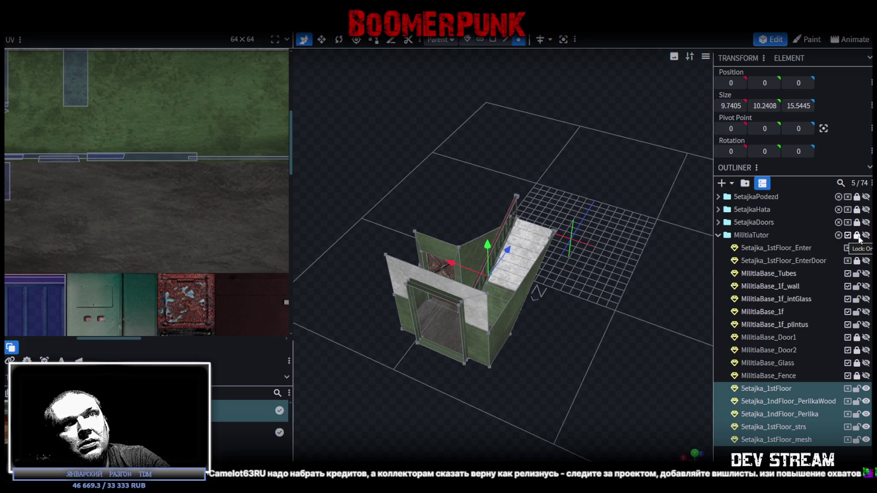
Step: Show and unlock MilitiaTutor, then select MilitiaBase_Tubes through MilitiaBase_Fence and frame them
left_click(865, 235)
left_click(856, 236)
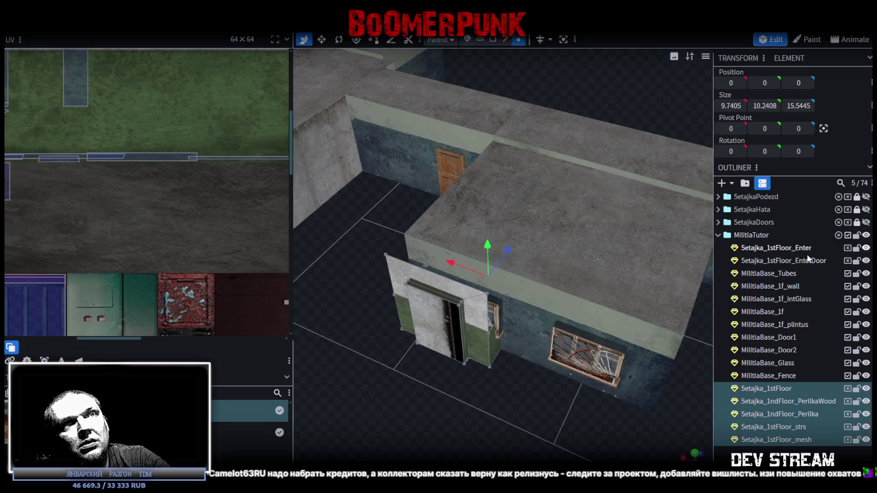
left_click(777, 275)
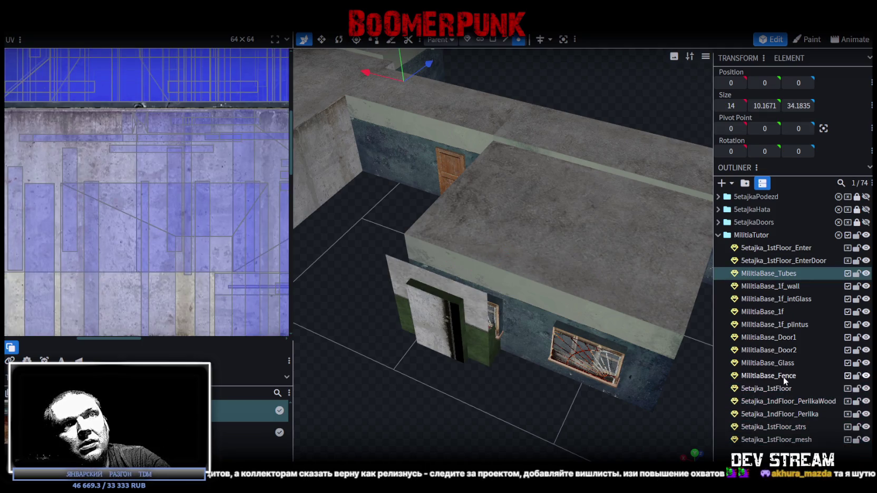
key("KP_Decimal")
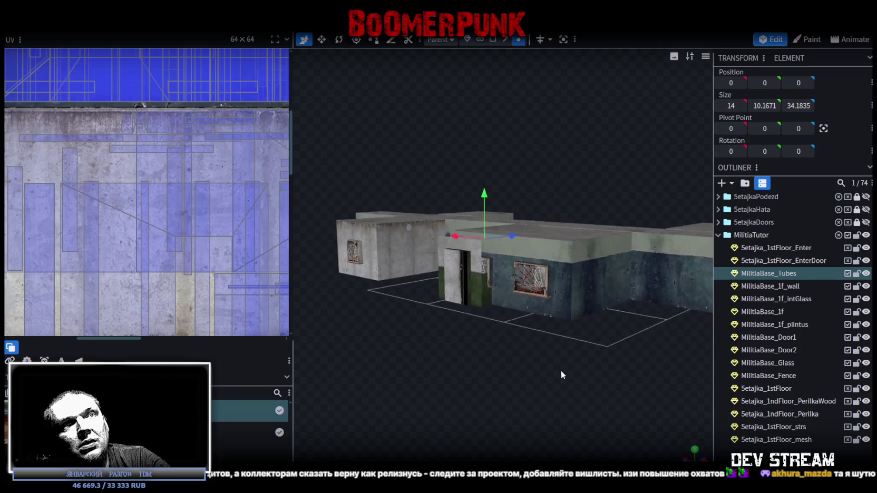
left_click(781, 378, "shift")
key("KP_Decimal")
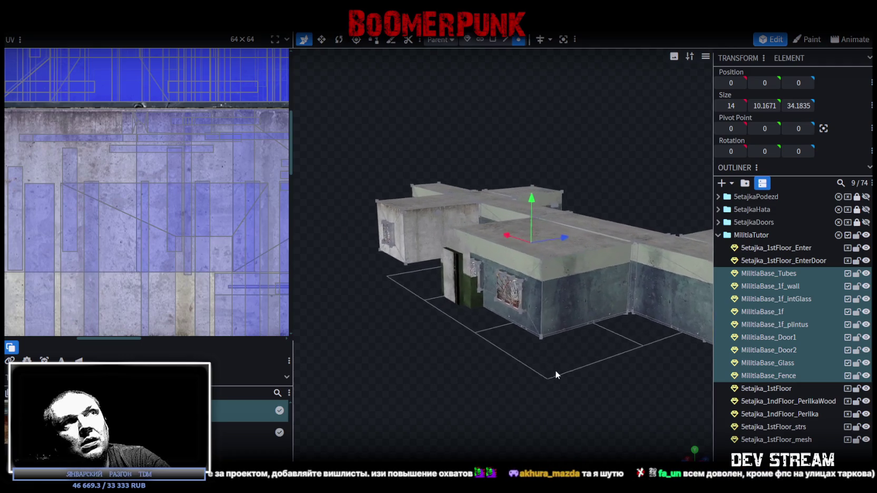
mouse_move(568, 360)
left_mouse_down()
mouse_move(579, 340)
mouse_move(572, 360)
left_mouse_up()
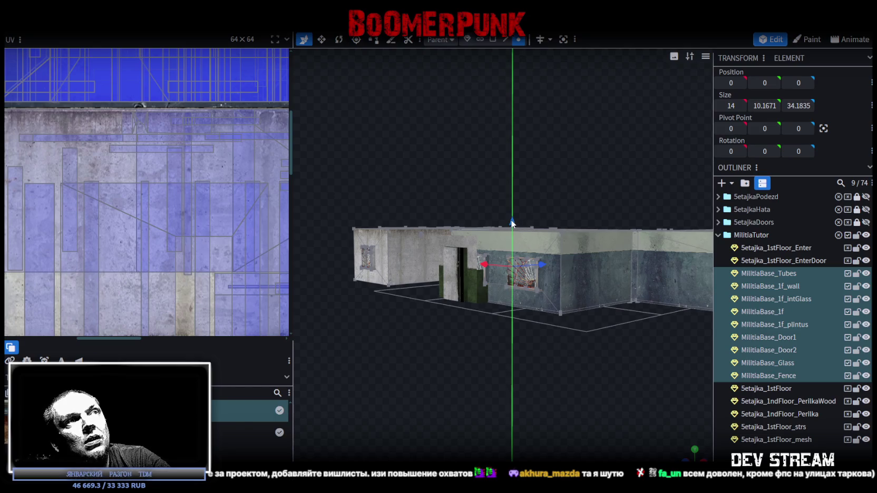
Step: Raise the MilitiaBase upper-storey parts along Y and settle them at height 12
left_click_drag(512, 222, 520, 163)
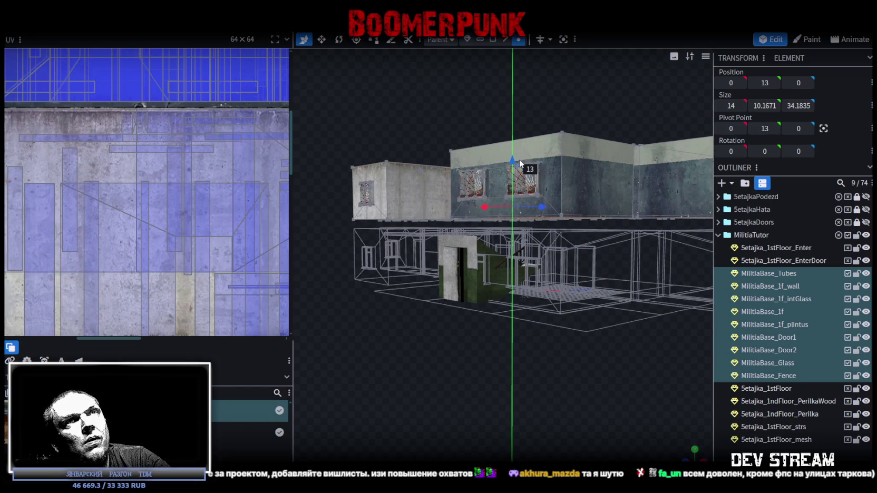
mouse_move(520, 164)
left_mouse_down()
mouse_move(525, 175)
mouse_move(526, 159)
left_mouse_up()
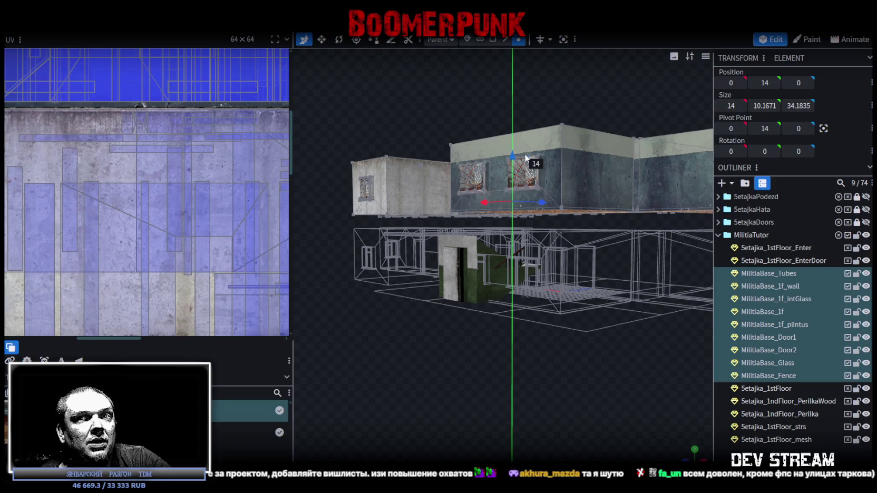
left_click_drag(525, 157, 526, 159)
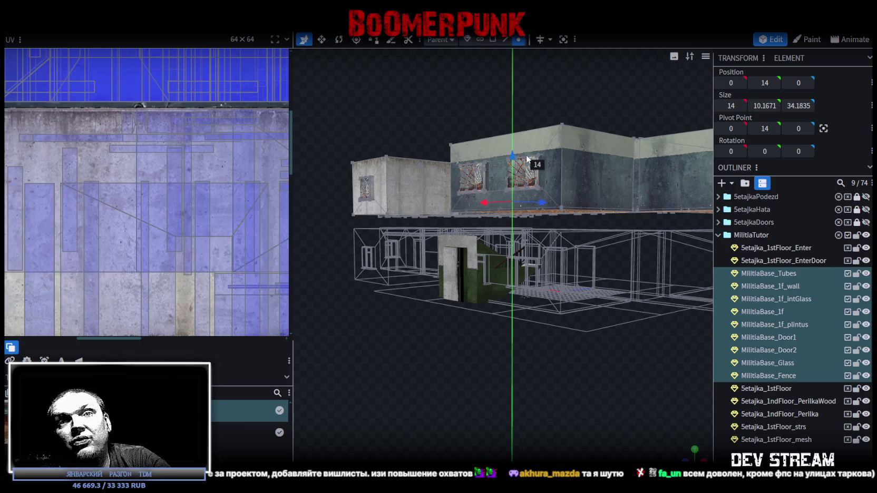
mouse_move(526, 158)
left_mouse_down()
mouse_move(619, 362)
mouse_move(391, 344)
mouse_move(469, 325)
left_mouse_up()
scroll(391, 343, "up", 3)
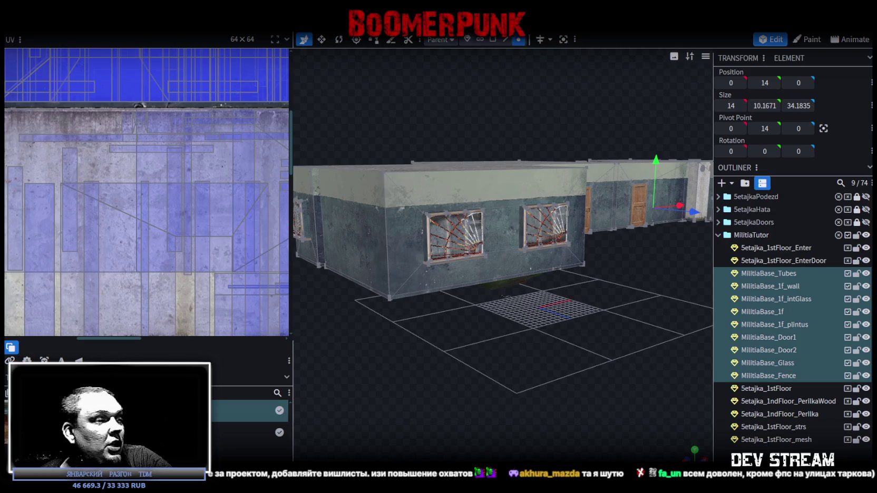
Step: Switch to Unity and select the tutor building in the scene
key("alt+Tab")
mouse_move(338, 174)
right_mouse_down()
mouse_move(371, 168)
mouse_move(471, 181)
right_mouse_up()
left_click(425, 212)
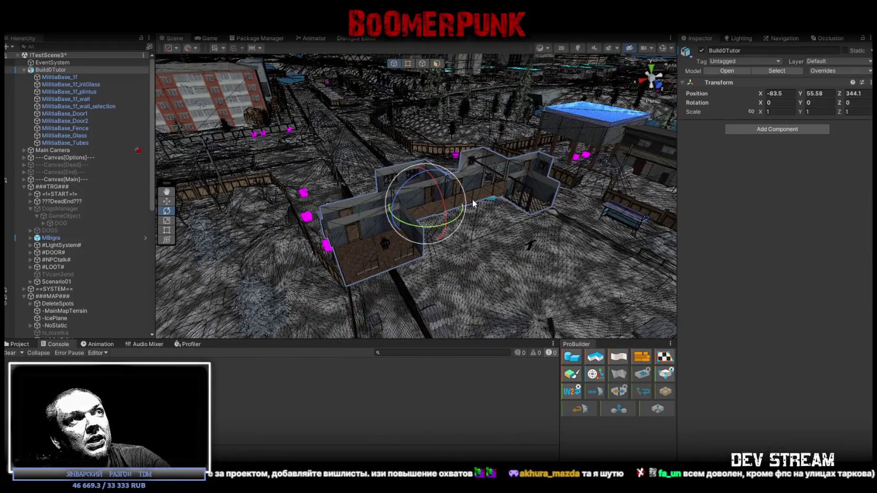
Step: Frame Build0Tutor, collapse its children, and toggle the object inactive and active again
key("f")
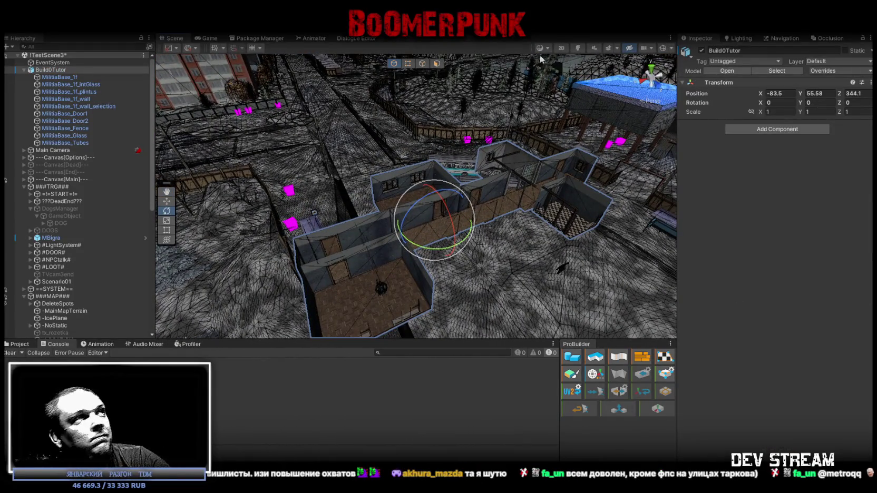
left_click(24, 69)
left_click(701, 50)
mouse_move(506, 200)
left_mouse_down("alt")
mouse_move(464, 196)
mouse_move(506, 211)
left_mouse_up("alt")
left_click(701, 50)
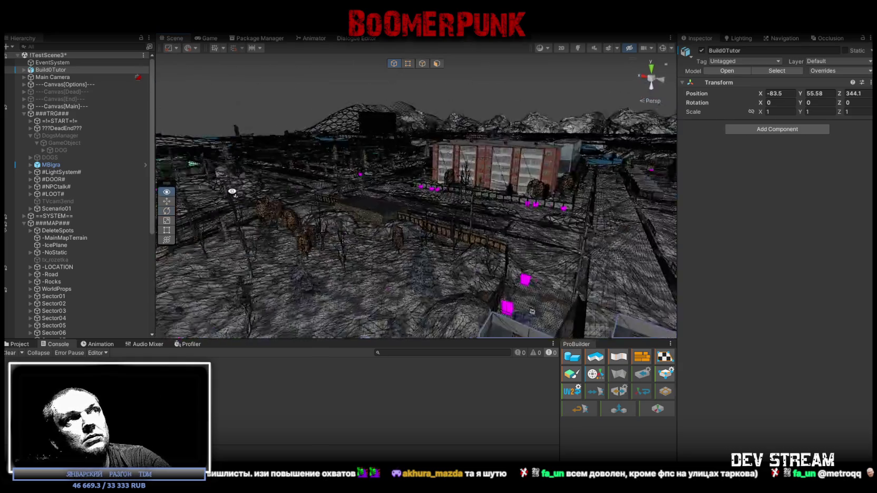
Step: Set the Scene draw mode to Shaded, removing the wireframe overlay
mouse_move(232, 78)
left_mouse_down("alt")
mouse_move(424, 201)
mouse_move(437, 189)
left_mouse_up("alt")
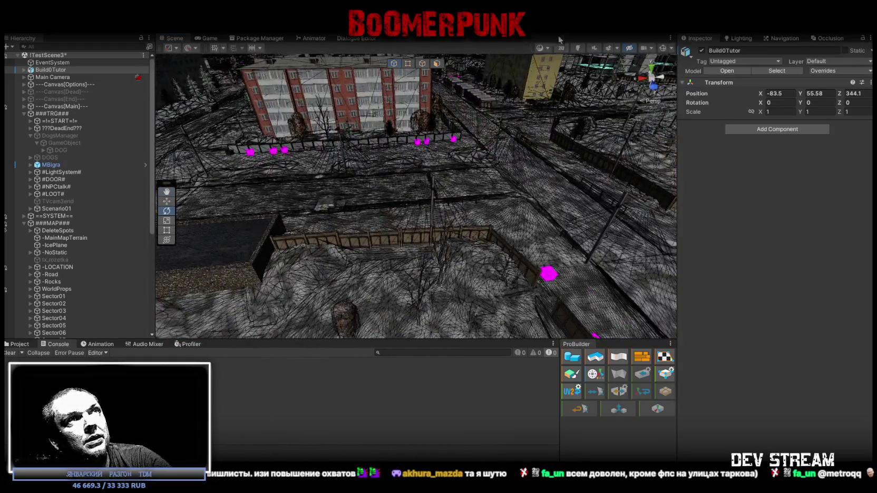
left_click(543, 48)
left_click(551, 64)
mouse_move(350, 149)
left_mouse_down("alt")
mouse_move(337, 94)
mouse_move(396, 141)
mouse_move(692, 60)
left_mouse_up("alt")
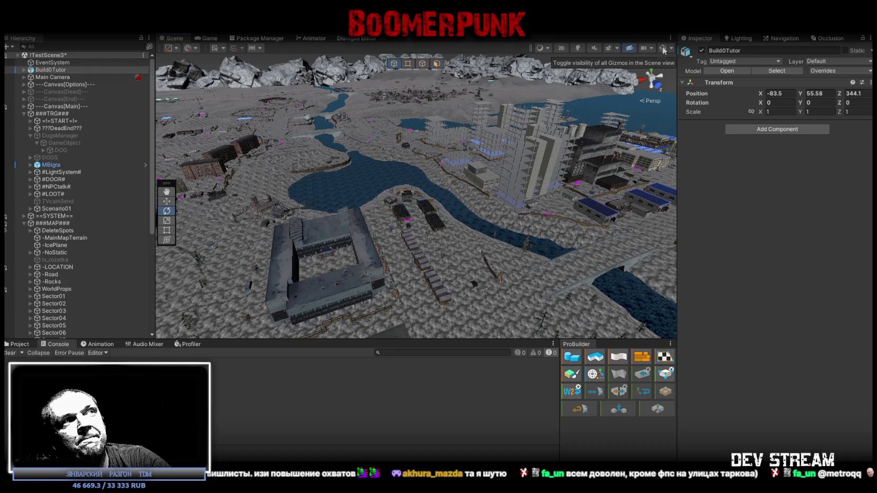
Step: Enable Gizmos, fly the scene camera to the walled militia building, and return to Blockbench
left_click(663, 48)
mouse_move(455, 197)
right_mouse_down()
mouse_move(167, 216)
mouse_move(451, 187)
mouse_move(467, 174)
mouse_move(646, 150)
mouse_move(559, 197)
mouse_move(412, 191)
mouse_move(650, 180)
right_mouse_up()
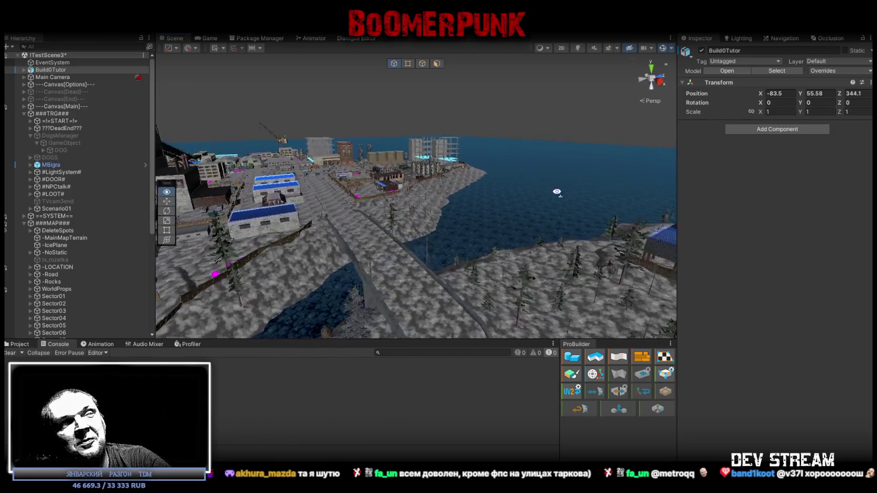
right_click_drag(614, 187, 664, 50)
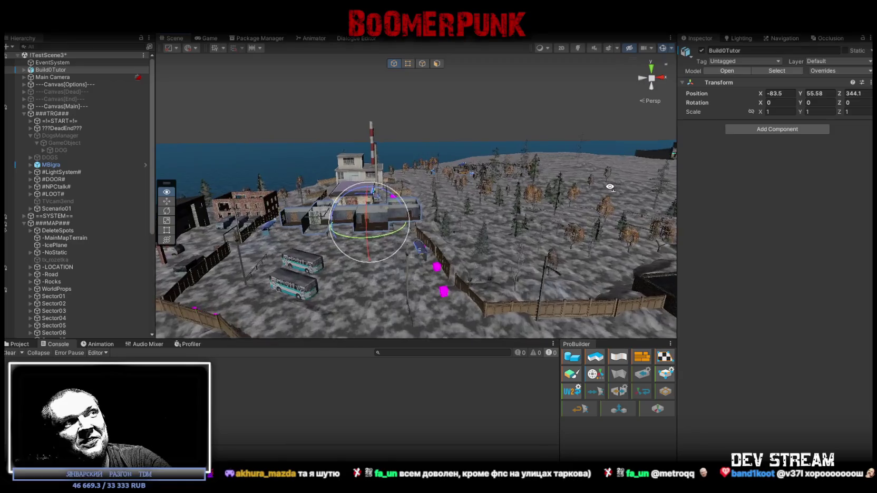
mouse_move(538, 193)
right_mouse_down()
mouse_move(492, 210)
mouse_move(306, 242)
right_mouse_up()
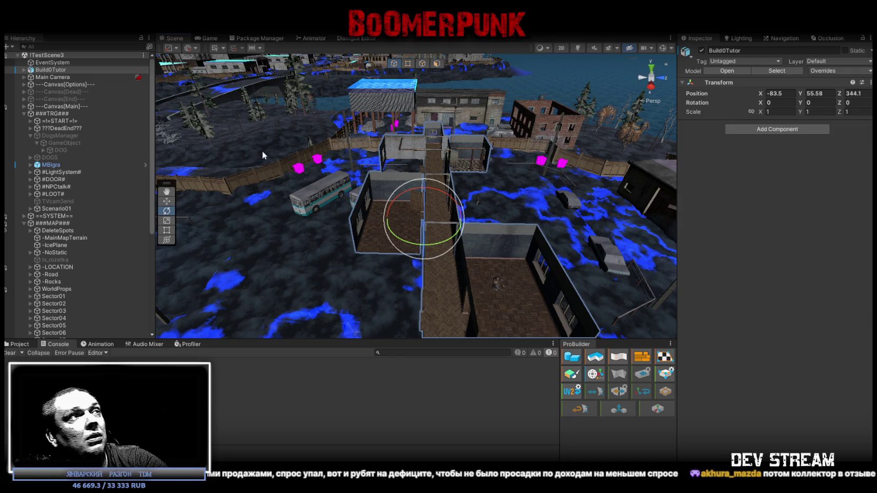
key("alt+Tab")
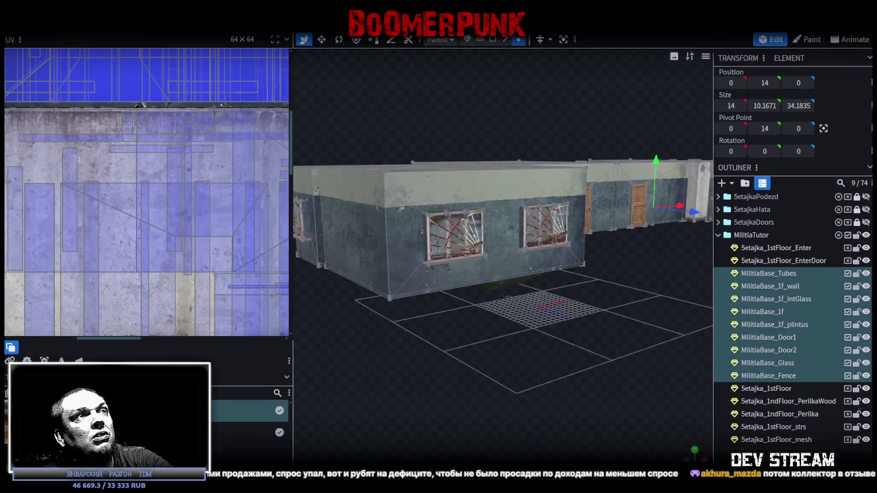
Step: Zoom in on the building and select the green Setajka_1stFloor stair block in the viewport
mouse_move(442, 381)
left_mouse_down()
mouse_move(441, 321)
mouse_move(602, 338)
mouse_move(608, 321)
mouse_move(559, 333)
mouse_move(574, 306)
mouse_move(511, 305)
mouse_move(526, 288)
mouse_move(566, 327)
mouse_move(512, 319)
mouse_move(521, 334)
mouse_move(523, 321)
mouse_move(560, 320)
mouse_move(418, 350)
mouse_move(538, 391)
mouse_move(573, 358)
mouse_move(460, 427)
mouse_move(460, 381)
left_mouse_up()
scroll(465, 383, "up", 2)
scroll(475, 385, "up", 2)
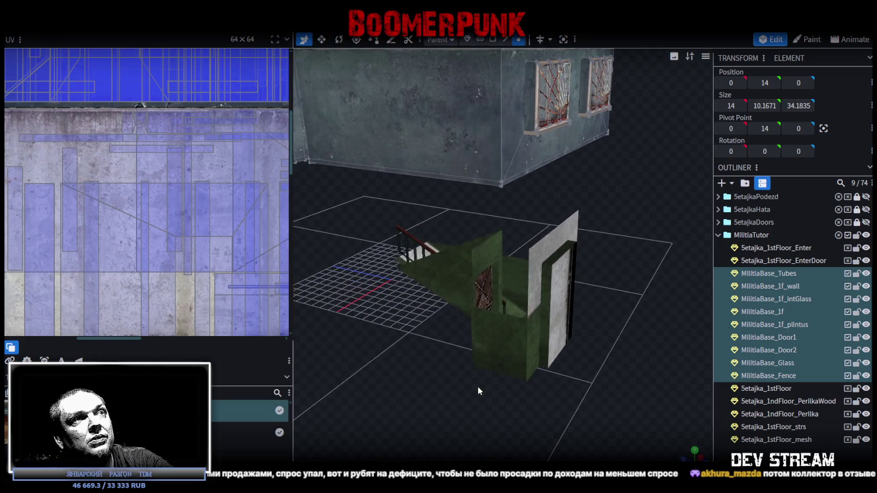
left_click(496, 358)
mouse_move(557, 389)
left_mouse_down()
mouse_move(381, 381)
mouse_move(344, 355)
mouse_move(346, 336)
mouse_move(435, 368)
mouse_move(480, 408)
mouse_move(514, 383)
mouse_move(541, 342)
mouse_move(523, 354)
left_mouse_up()
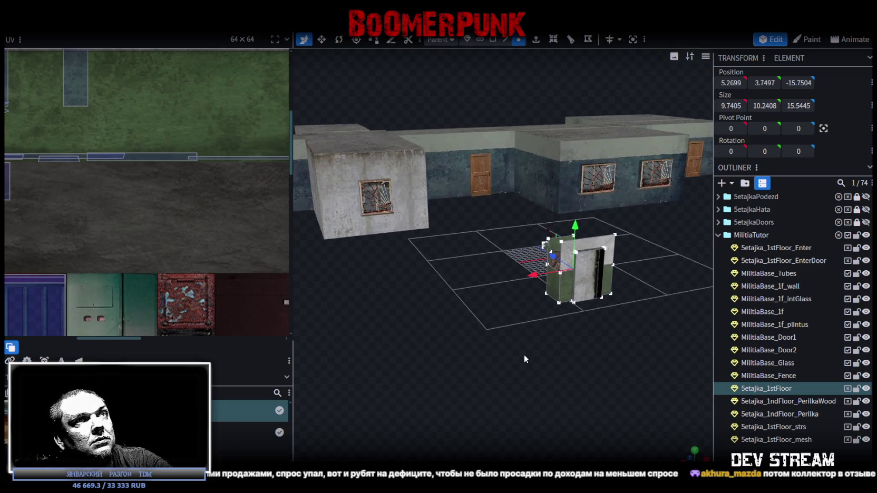
Step: Try moving the single stair block along X, dismiss the auto-fix prompt, and undo it
left_click_drag(534, 275, 334, 301)
key("Escape")
mouse_move(533, 295)
left_mouse_down()
mouse_move(509, 337)
mouse_move(504, 315)
left_mouse_up()
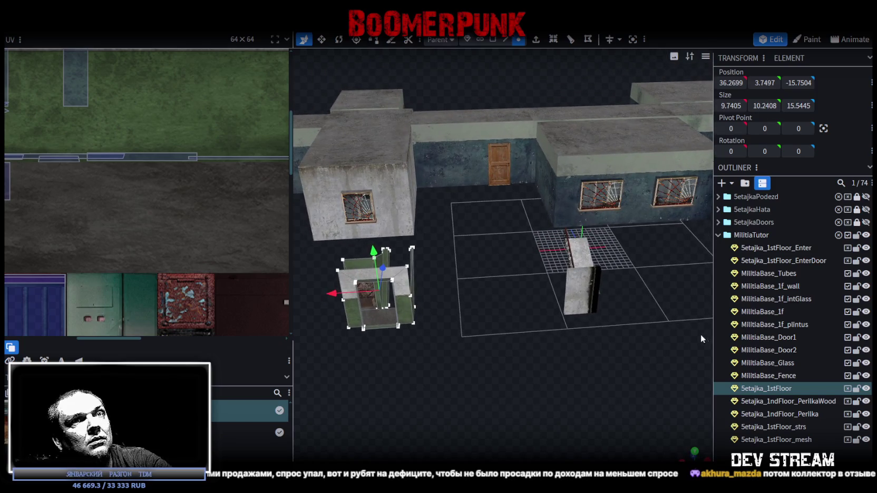
key("ctrl+z")
Step: Select all five Setajka stair parts and move them 31 units along X
left_click(763, 385)
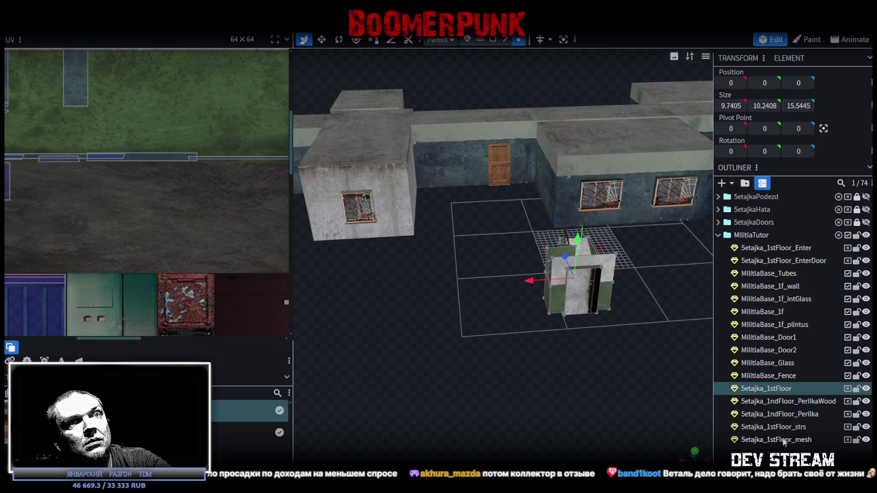
left_click(775, 440, "shift")
left_click_drag(538, 275, 343, 273)
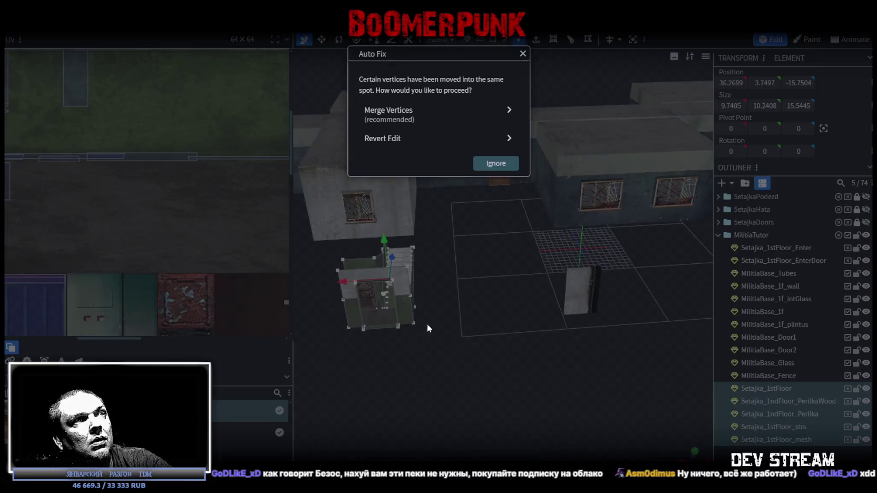
Step: Merge the overlapping stair-block vertices and inspect the stairs and parquet hallway
left_click(416, 112)
left_click_drag(461, 358, 530, 358)
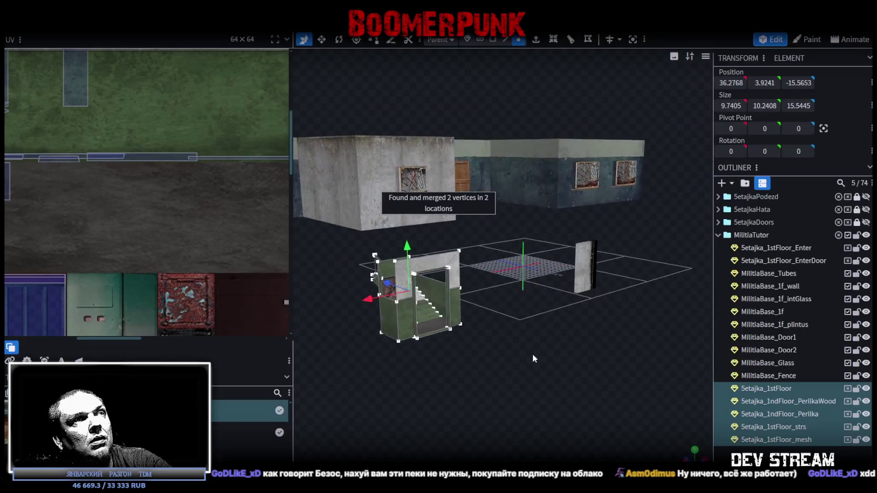
scroll(530, 358, "up", 5)
left_click_drag(588, 331, 592, 375)
scroll(590, 390, "down", 5)
mouse_move(588, 406)
left_mouse_down()
mouse_move(478, 332)
mouse_move(434, 346)
mouse_move(471, 269)
mouse_move(468, 330)
mouse_move(557, 353)
mouse_move(451, 317)
mouse_move(433, 293)
mouse_move(378, 287)
mouse_move(332, 297)
mouse_move(537, 354)
mouse_move(423, 337)
mouse_move(422, 352)
mouse_move(504, 343)
mouse_move(493, 336)
mouse_move(483, 299)
left_mouse_up()
Step: Shift the stair parts 2 units along Z and view them against the wall
mouse_move(445, 261)
left_mouse_down()
mouse_move(589, 323)
mouse_move(465, 326)
mouse_move(456, 336)
mouse_move(504, 346)
mouse_move(608, 325)
mouse_move(605, 312)
mouse_move(578, 314)
mouse_move(564, 332)
mouse_move(550, 309)
mouse_move(617, 313)
mouse_move(465, 350)
mouse_move(464, 320)
mouse_move(585, 317)
mouse_move(626, 325)
mouse_move(545, 362)
mouse_move(561, 316)
mouse_move(605, 294)
mouse_move(596, 309)
mouse_move(535, 326)
mouse_move(435, 312)
mouse_move(423, 295)
mouse_move(512, 329)
mouse_move(608, 319)
mouse_move(567, 339)
mouse_move(567, 368)
mouse_move(574, 329)
mouse_move(602, 291)
mouse_move(671, 272)
mouse_move(549, 359)
mouse_move(496, 353)
mouse_move(369, 377)
mouse_move(363, 389)
mouse_move(457, 379)
mouse_move(461, 359)
mouse_move(443, 376)
mouse_move(363, 381)
mouse_move(414, 389)
mouse_move(353, 397)
mouse_move(347, 410)
mouse_move(365, 387)
mouse_move(367, 360)
mouse_move(349, 361)
mouse_move(353, 419)
left_mouse_up()
scroll(347, 377, "down", 3)
scroll(353, 420, "down", 2)
mouse_move(464, 387)
left_mouse_down()
mouse_move(468, 330)
mouse_move(504, 333)
mouse_move(502, 347)
left_mouse_up()
scroll(473, 320, "up", 3)
scroll(495, 318, "up", 2)
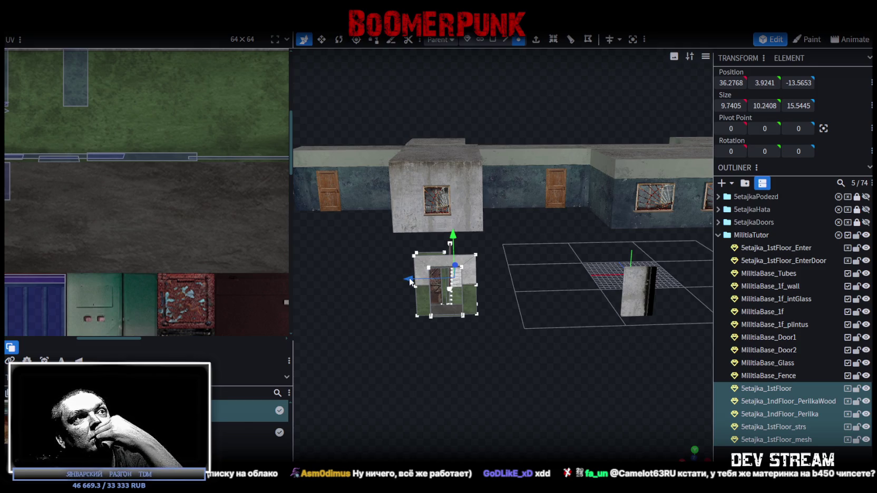
Step: Move the stair parts -19 then +2 units along X to x 19.2768
left_click_drag(412, 282, 515, 283)
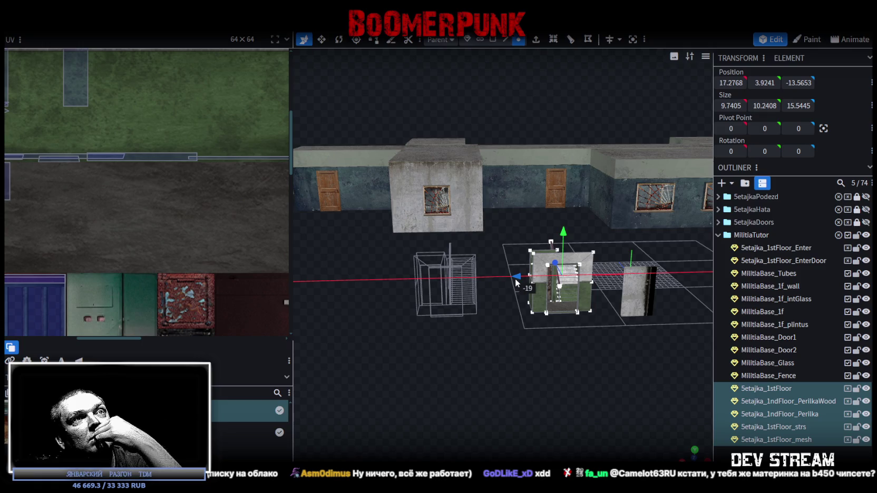
left_click_drag(518, 283, 579, 370)
scroll(579, 370, "up", 2)
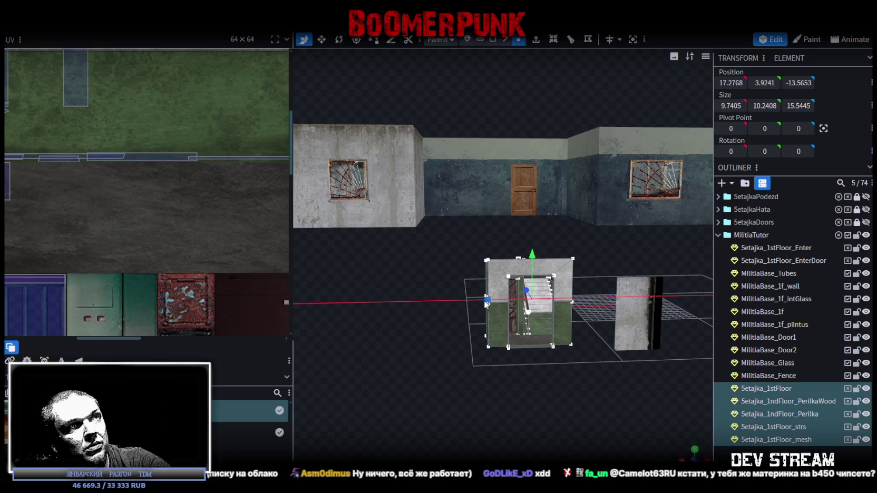
left_click_drag(486, 304, 467, 305)
mouse_move(458, 336)
left_mouse_down()
mouse_move(516, 379)
mouse_move(559, 316)
left_mouse_up()
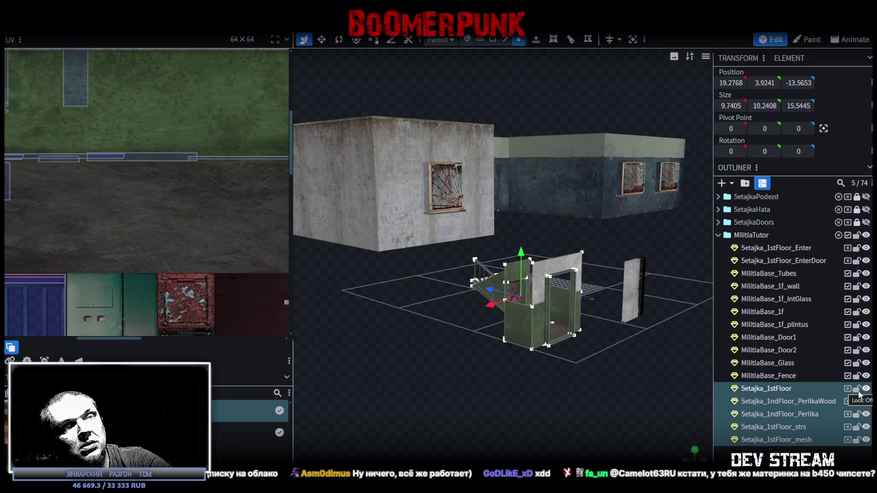
Step: Hide and lock the selected Setajka stair parts
left_click(866, 389)
left_click(856, 389)
mouse_move(658, 369)
left_mouse_down()
mouse_move(572, 355)
mouse_move(563, 364)
mouse_move(669, 321)
left_mouse_up()
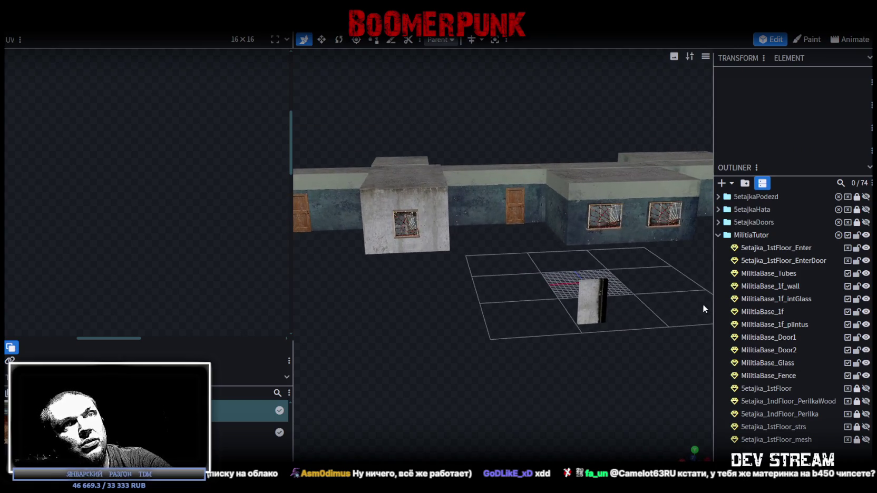
Step: Lock the MilitiaTutor group and select the MilitiaBase_1f_wall element
left_click(856, 235)
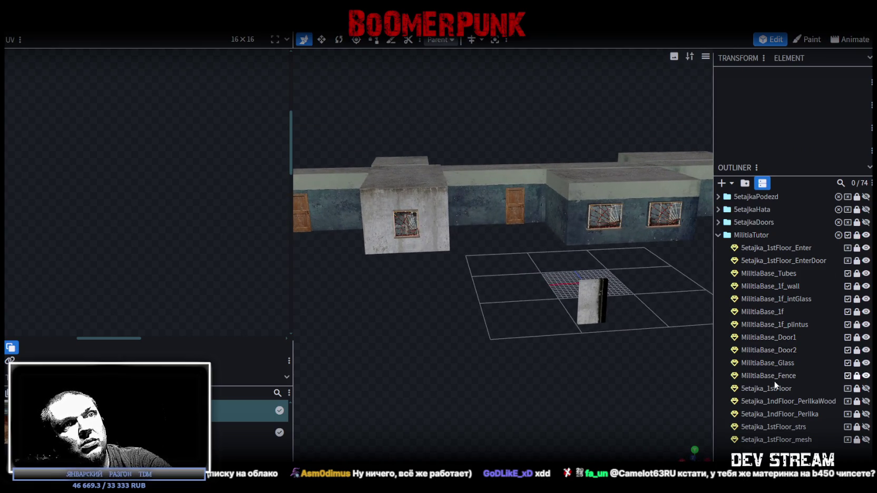
mouse_move(659, 337)
left_mouse_down()
mouse_move(571, 313)
mouse_move(602, 299)
mouse_move(431, 167)
mouse_move(530, 316)
left_mouse_up()
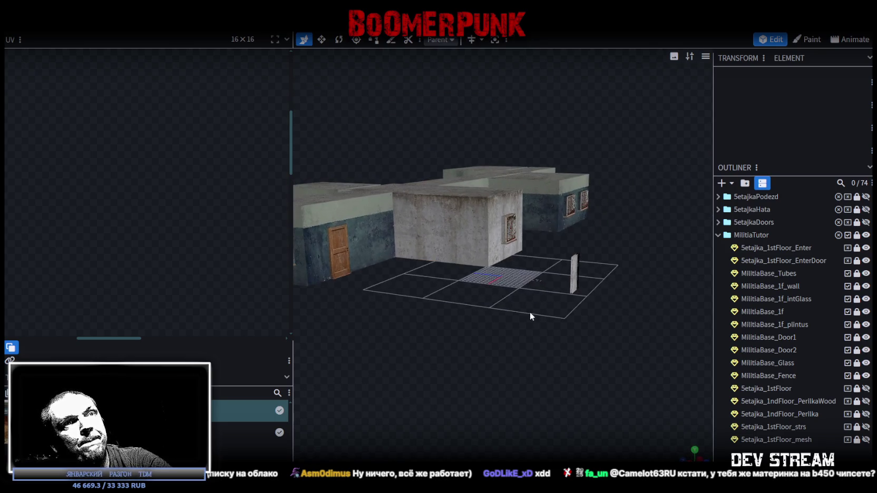
left_click(865, 286)
left_click(866, 286)
left_click(785, 287)
mouse_move(519, 356)
left_mouse_down()
mouse_move(513, 316)
mouse_move(540, 348)
mouse_move(519, 351)
left_mouse_up()
Step: Select the wall's base edge in edge mode and hide Setajka_1stFloor_EnterDoor
left_click(505, 39)
mouse_move(518, 224)
left_mouse_down()
mouse_move(505, 254)
mouse_move(518, 279)
mouse_move(406, 276)
mouse_move(575, 326)
mouse_move(657, 314)
left_mouse_up()
left_click(504, 255)
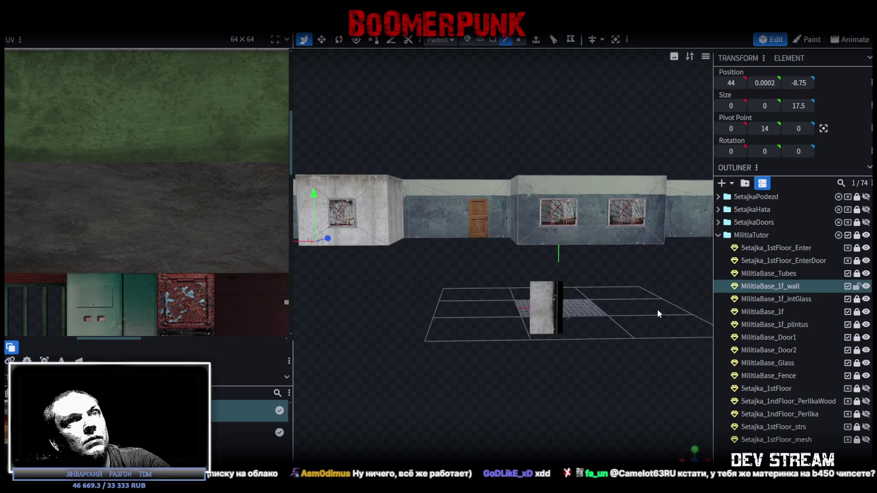
left_click(866, 260)
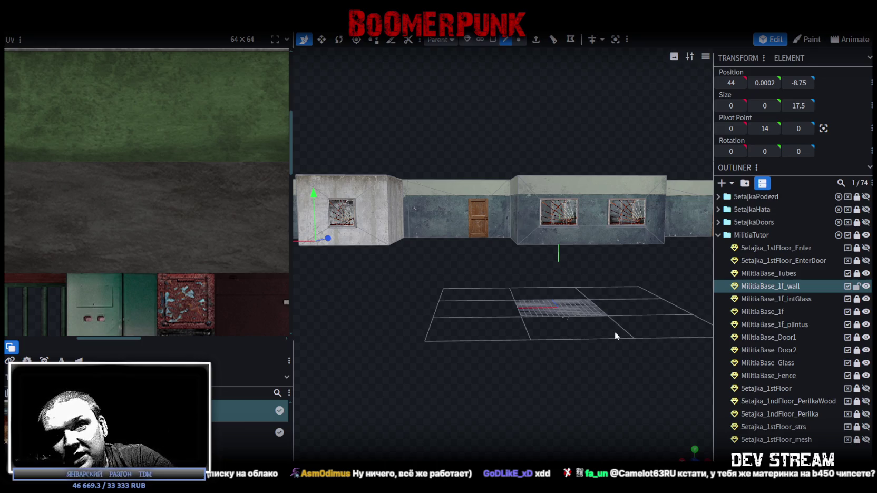
Step: Select the bottom faces of the first-floor wall from underneath
mouse_move(582, 293)
left_mouse_down()
mouse_move(565, 317)
mouse_move(595, 288)
mouse_move(560, 288)
mouse_move(586, 185)
left_mouse_up()
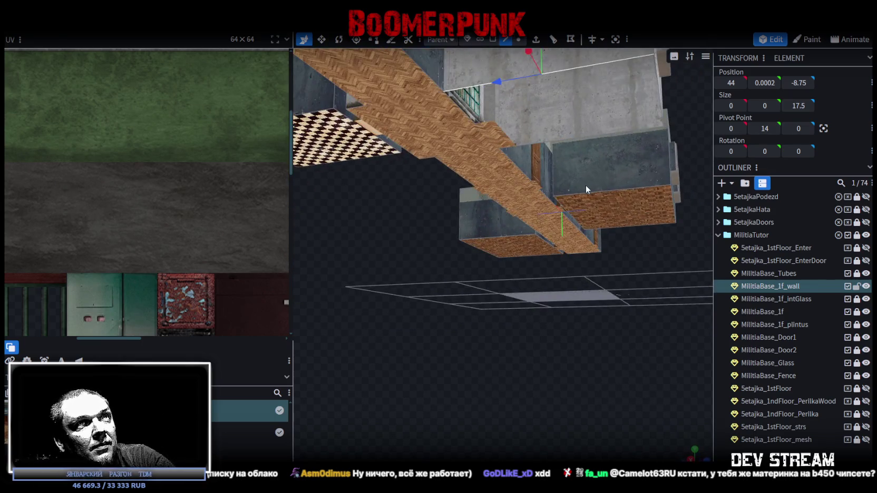
left_click(608, 190)
left_click(650, 226)
mouse_move(649, 223)
left_mouse_down()
mouse_move(577, 277)
mouse_move(508, 308)
mouse_move(537, 301)
mouse_move(458, 323)
mouse_move(385, 278)
mouse_move(399, 268)
mouse_move(444, 266)
mouse_move(528, 290)
mouse_move(545, 270)
left_mouse_up()
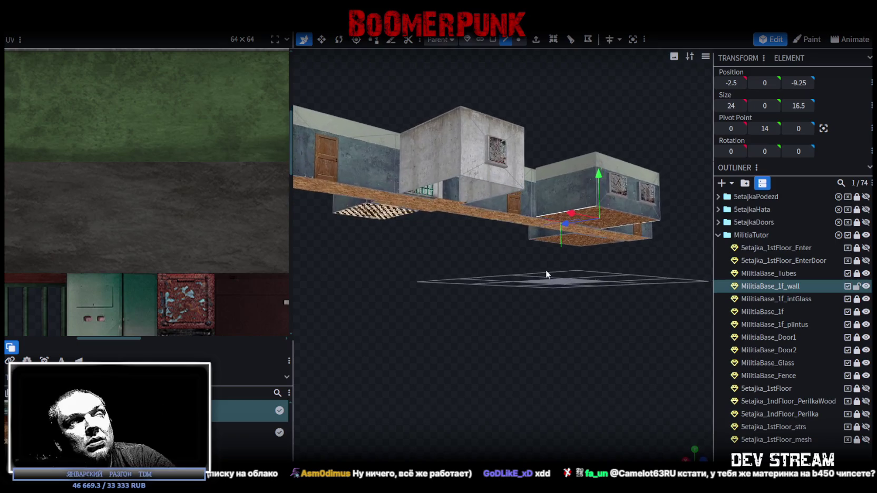
Step: Extrude the wall base downward and raise Extend to 11 units, then check the lower walls
left_click(535, 42)
left_click_drag(588, 304, 582, 373)
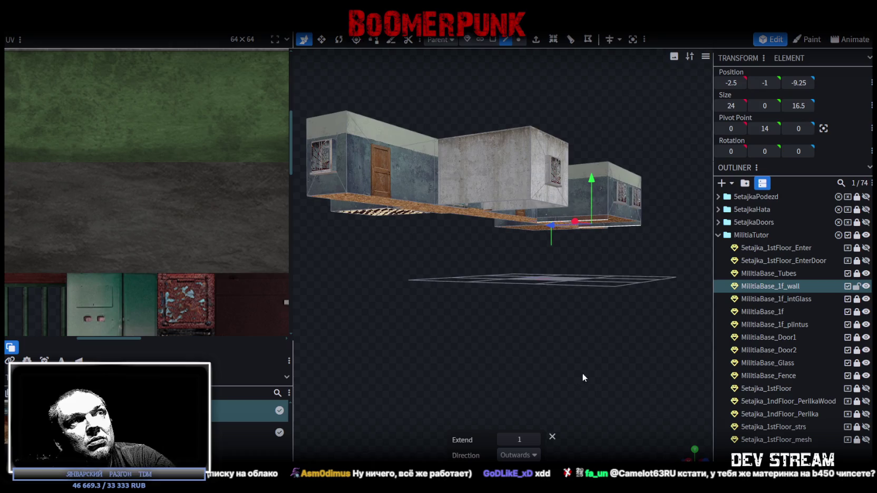
left_click(536, 439)
left_click_drag(572, 334, 582, 343)
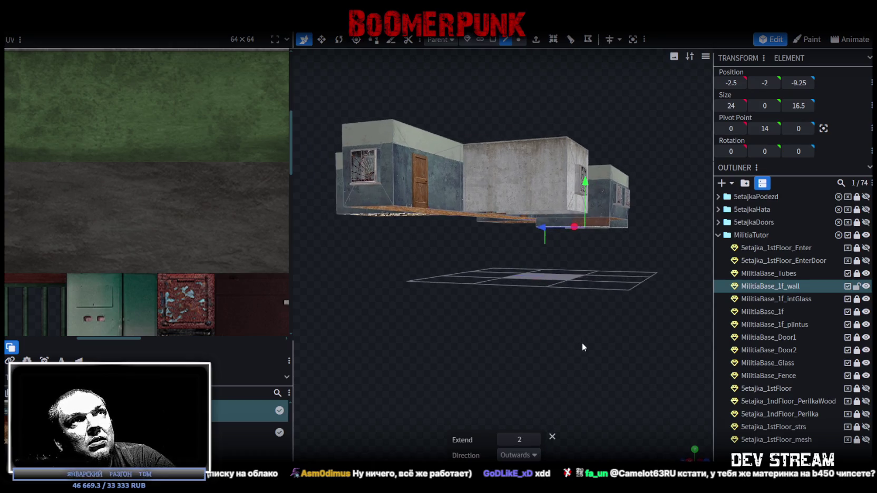
left_click(536, 46)
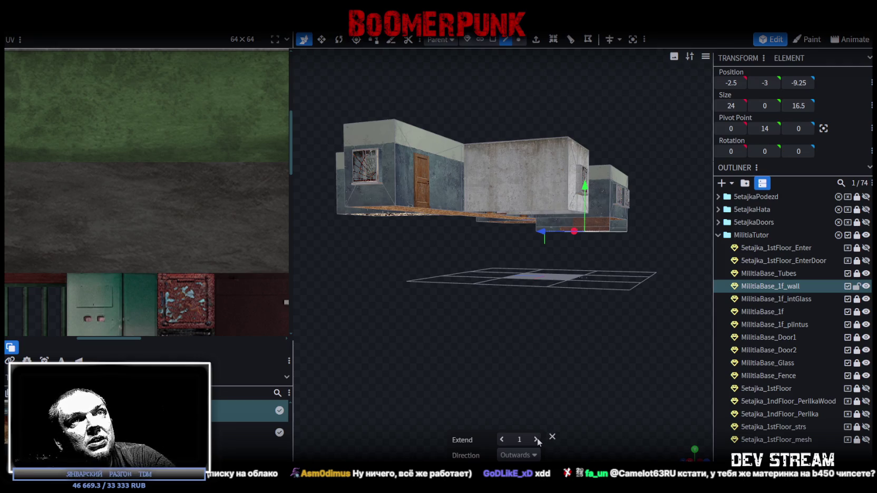
left_click(536, 439)
left_click(536, 439)
left_click(536, 439)
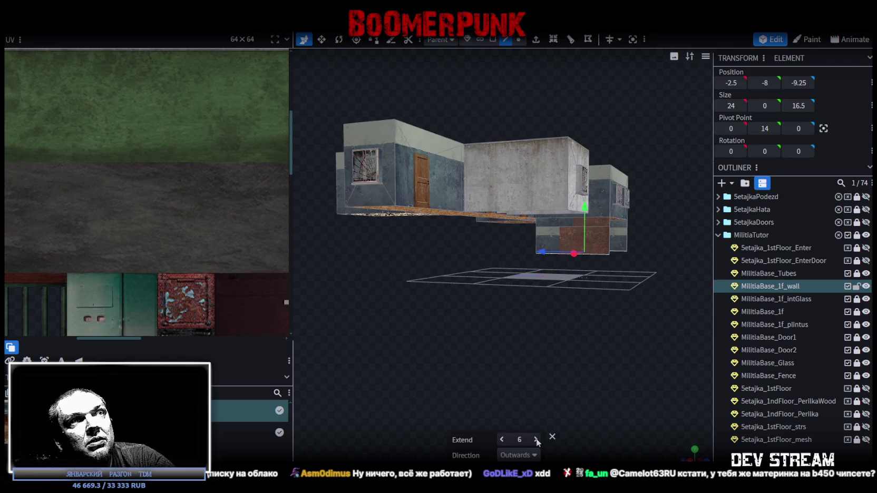
left_click(536, 439)
left_click(536, 439)
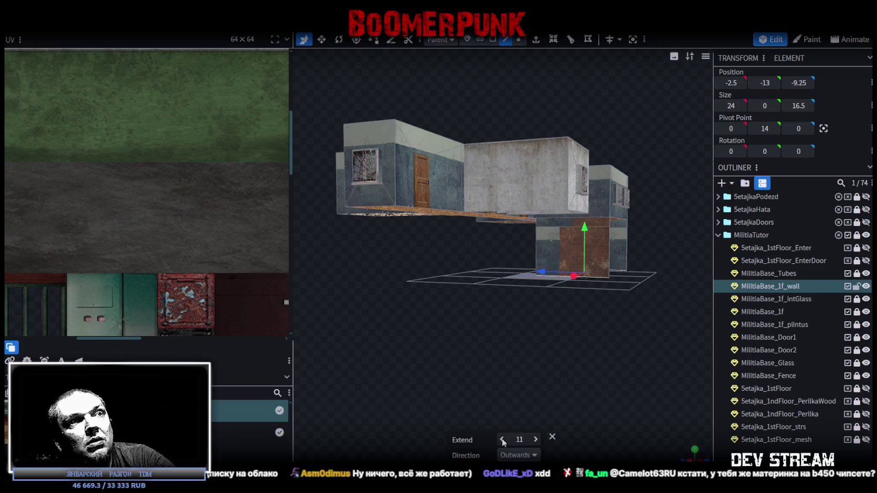
mouse_move(505, 429)
left_mouse_down()
mouse_move(409, 335)
mouse_move(407, 343)
mouse_move(493, 367)
mouse_move(652, 287)
left_mouse_up()
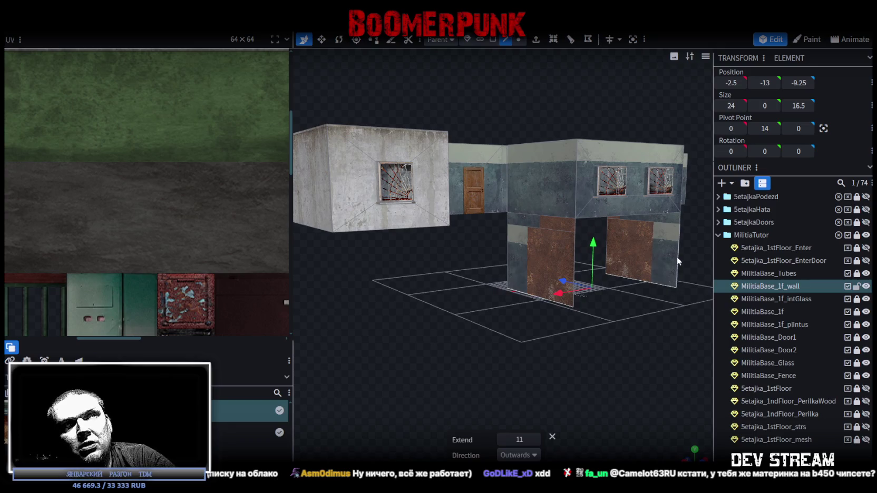
left_click(559, 286)
mouse_move(558, 286)
left_mouse_down()
mouse_move(534, 344)
mouse_move(558, 342)
mouse_move(533, 370)
left_mouse_up()
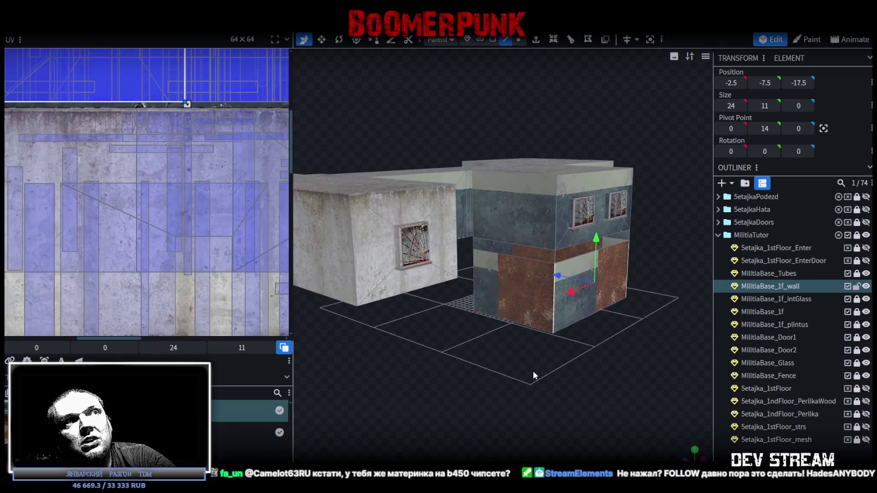
Step: Switch to face selection and select all of the wall's faces from a straight front view
left_click(494, 39)
left_click(630, 236)
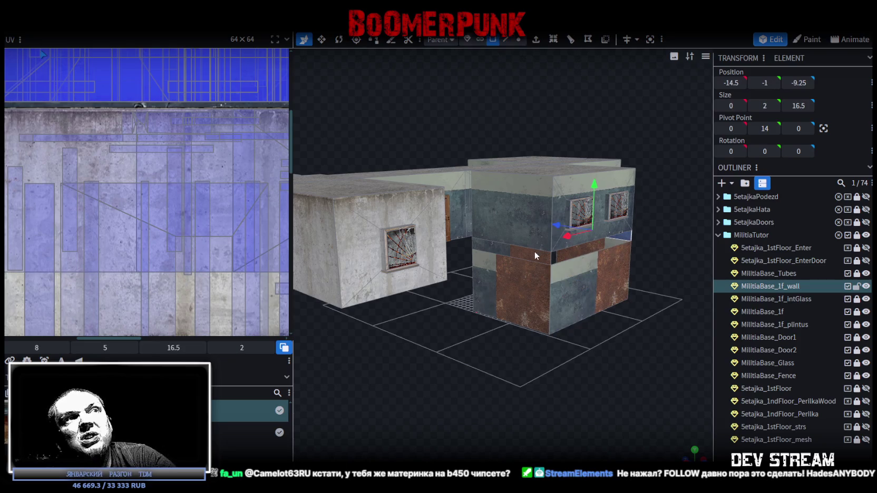
left_click_drag(593, 364, 467, 357)
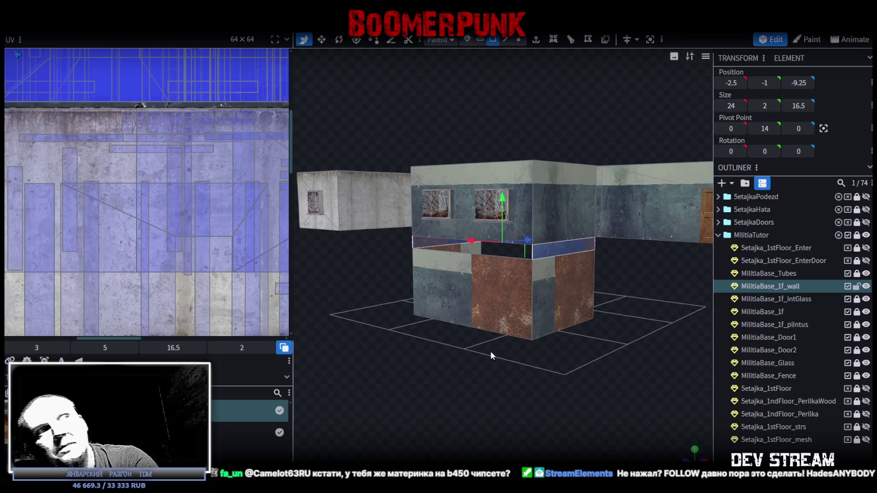
left_click(490, 349)
key("KP_1")
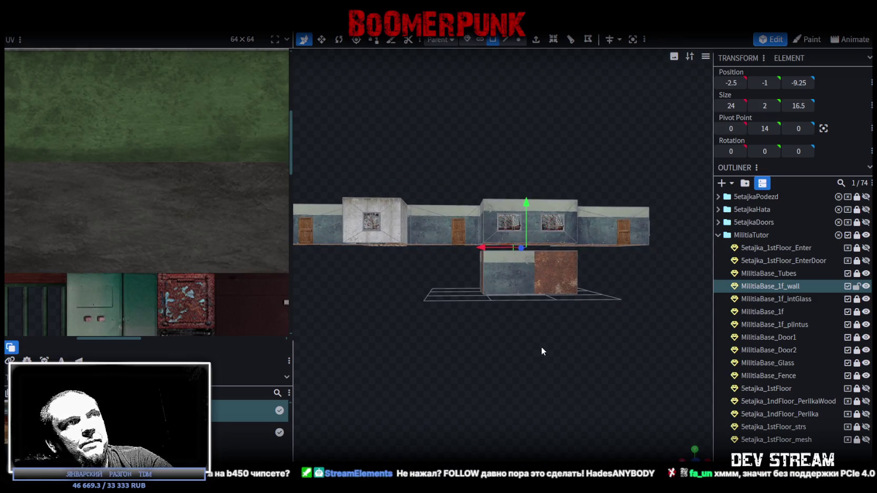
key("ctrl+a")
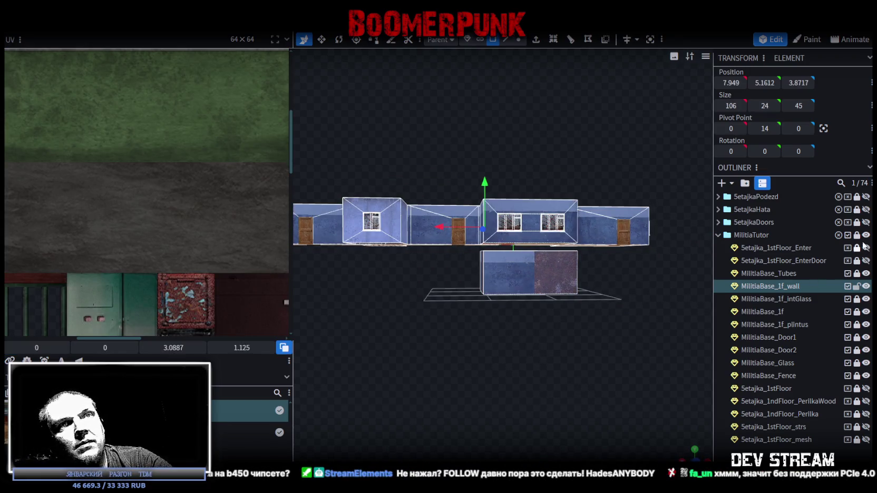
Step: Unlock MilitiaTutor and lower all 16 of its parts by 1 unit
left_click(857, 236)
left_click(781, 246)
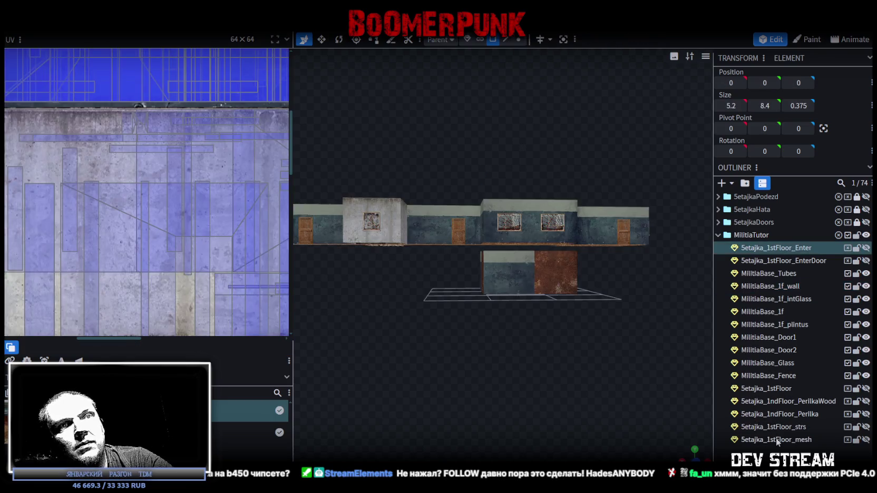
left_click(776, 439, "shift")
left_click_drag(440, 211, 440, 215)
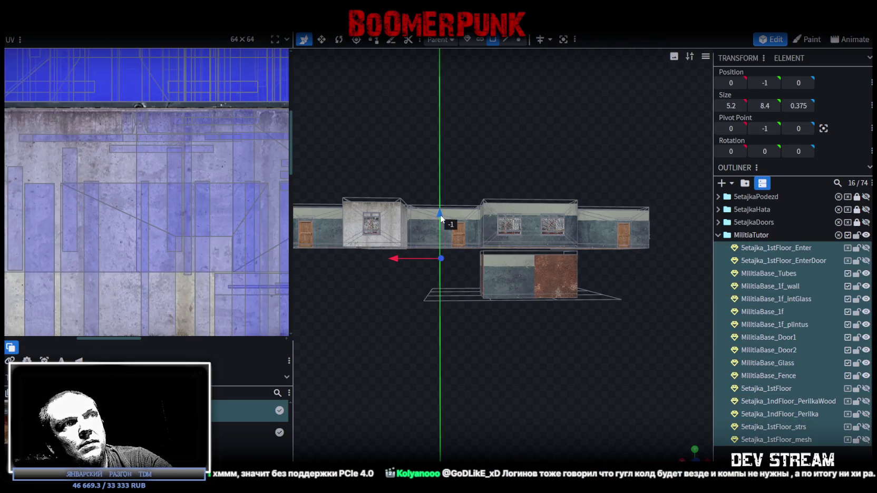
Step: Inspect the lowered building from several angles and select only MilitiaBase_1f_wall
left_click_drag(573, 312, 581, 350)
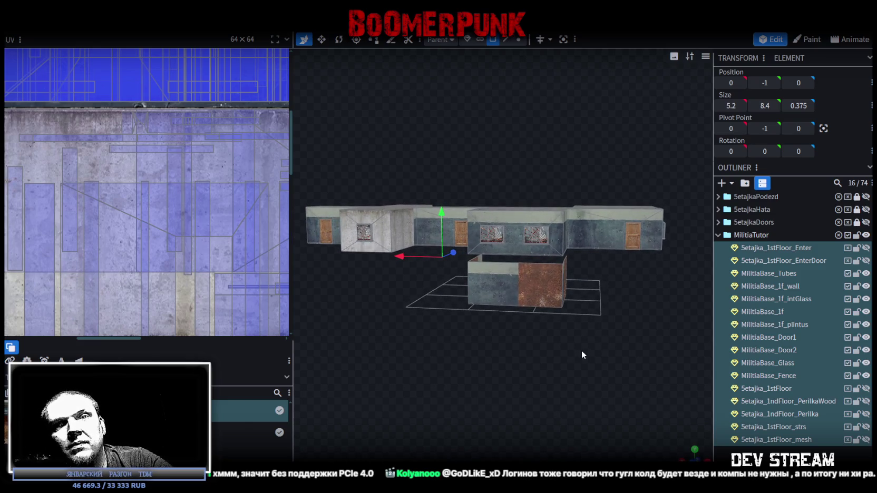
left_click_drag(581, 349, 606, 356)
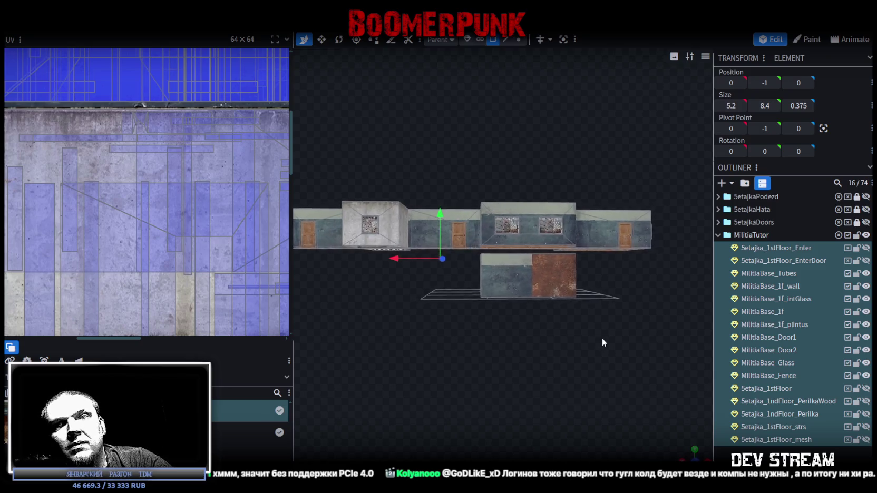
scroll(613, 355, "up", 2)
left_click_drag(613, 355, 533, 285)
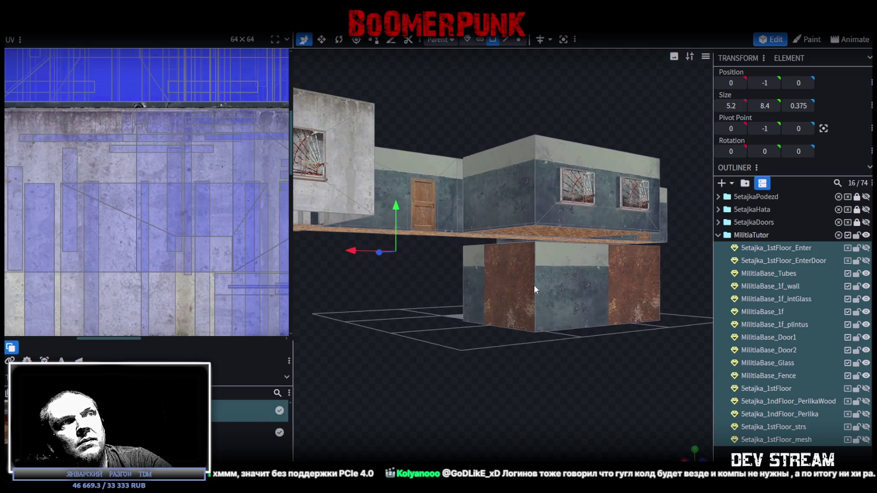
left_click(521, 295)
left_click_drag(475, 340, 532, 338)
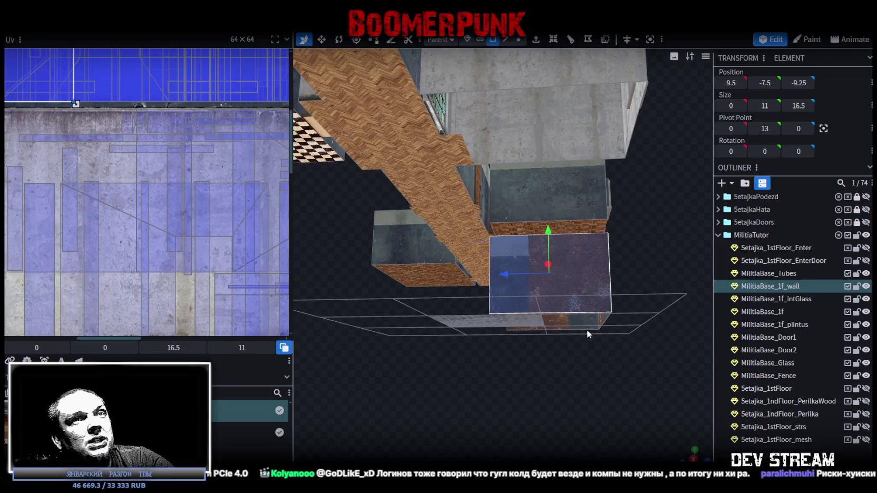
Step: Relock the MilitiaTutor group, then unlock and select MilitiaBase_1f_wall
left_click_drag(586, 327, 703, 284)
left_click(857, 235)
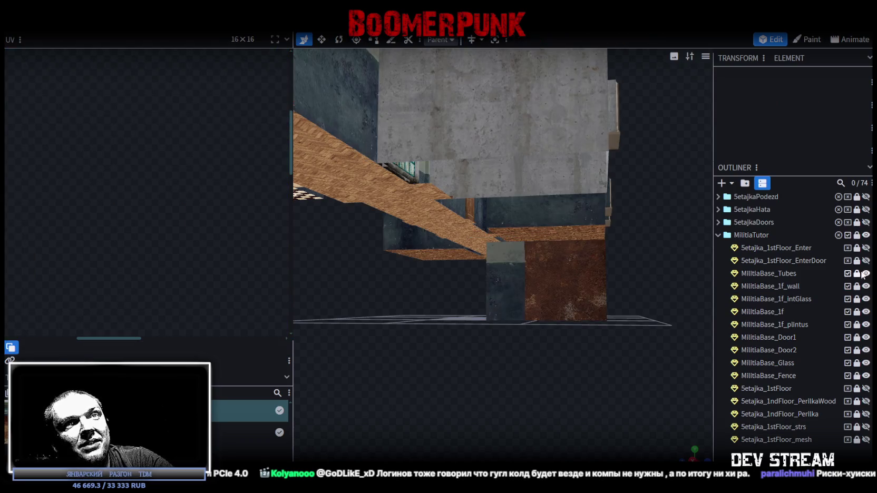
left_click(865, 286)
left_click(866, 286)
left_click(856, 286)
left_click(780, 286)
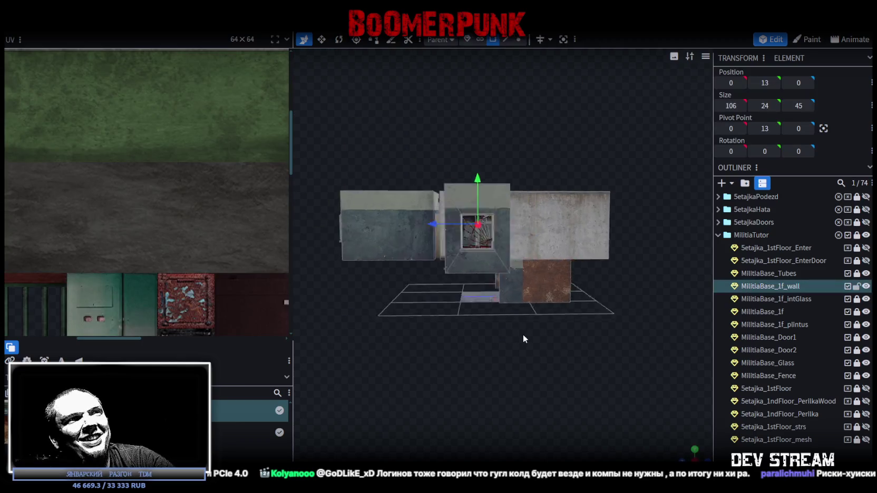
Step: Check a few wall faces and move MilitiaBase_1f above MilitiaBase_1f_wall in the Outliner
mouse_move(530, 325)
left_mouse_down()
mouse_move(529, 318)
mouse_move(495, 342)
mouse_move(511, 316)
mouse_move(600, 298)
mouse_move(692, 299)
mouse_move(517, 352)
mouse_move(558, 323)
mouse_move(479, 328)
mouse_move(414, 365)
mouse_move(482, 335)
mouse_move(505, 264)
mouse_move(520, 354)
mouse_move(486, 330)
mouse_move(509, 171)
left_mouse_up()
left_click(506, 266)
left_click(514, 171)
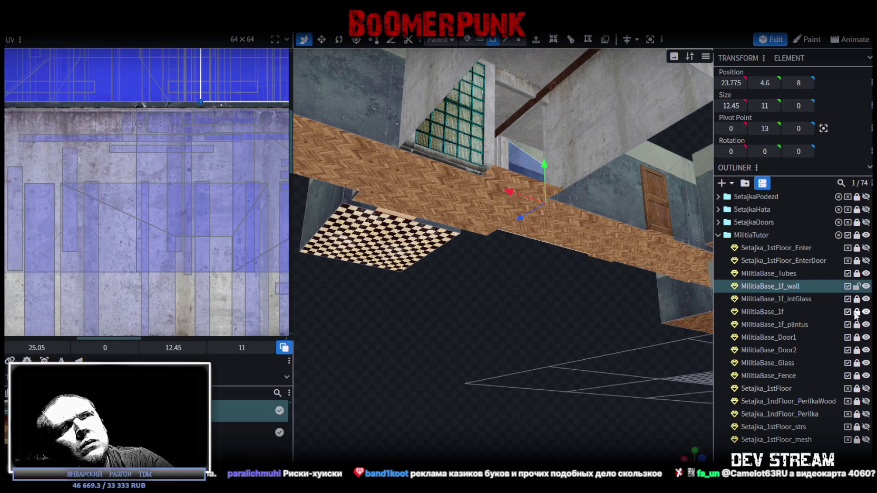
left_click_drag(758, 310, 764, 285)
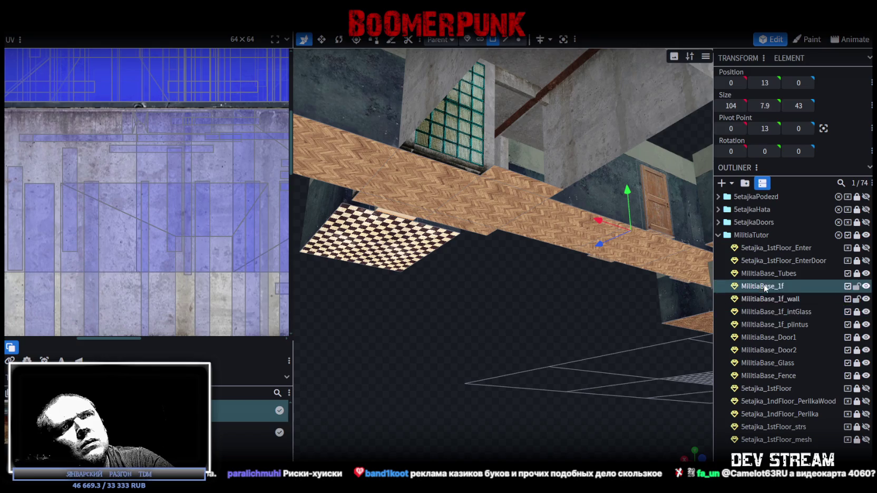
Step: Select the floor mesh faces, copy them, and paste them back
left_click_drag(536, 323, 468, 246)
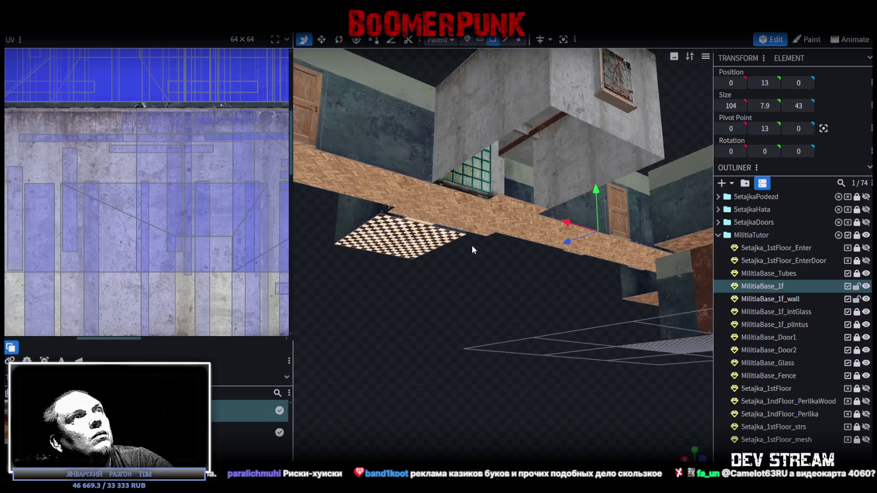
left_click(498, 208)
mouse_move(475, 313)
left_mouse_down()
mouse_move(533, 302)
mouse_move(409, 339)
mouse_move(503, 344)
mouse_move(557, 302)
mouse_move(502, 173)
left_mouse_up()
right_click(502, 173)
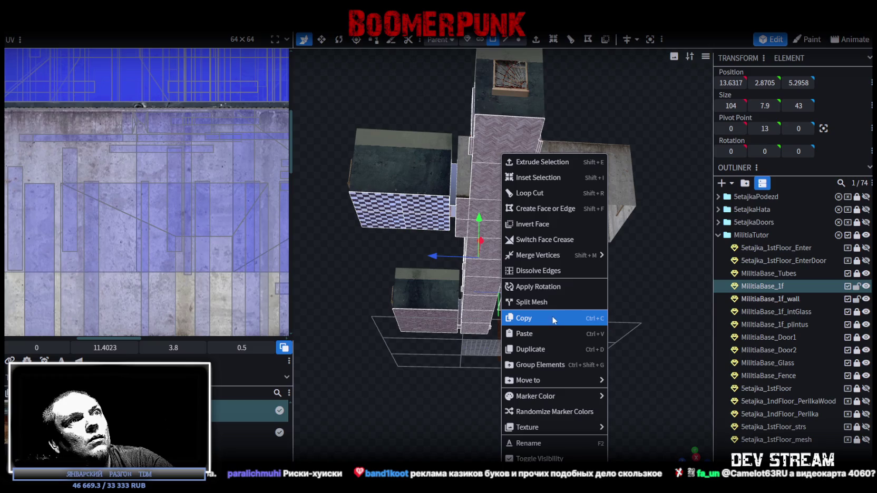
left_click(562, 317)
right_click(491, 185)
left_click(547, 334)
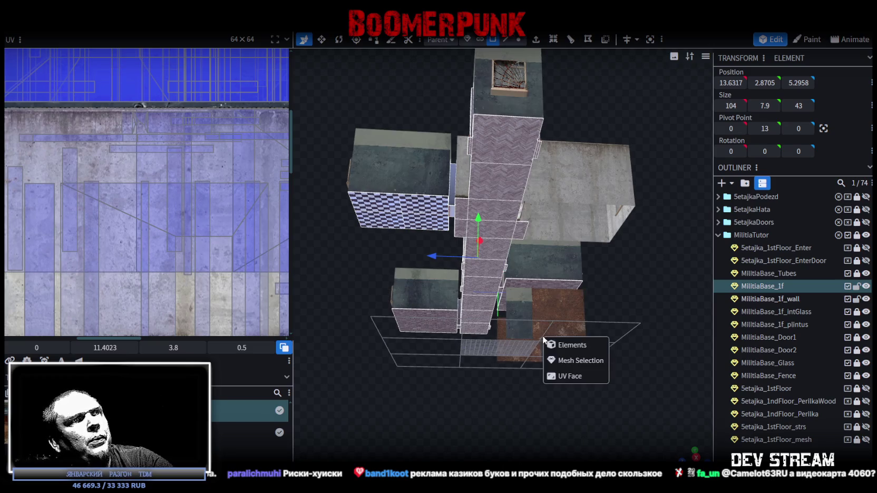
Step: Lower the pasted floor and doors 13 units below the upper storey
mouse_move(560, 318)
left_mouse_down()
mouse_move(611, 377)
mouse_move(570, 397)
left_mouse_up()
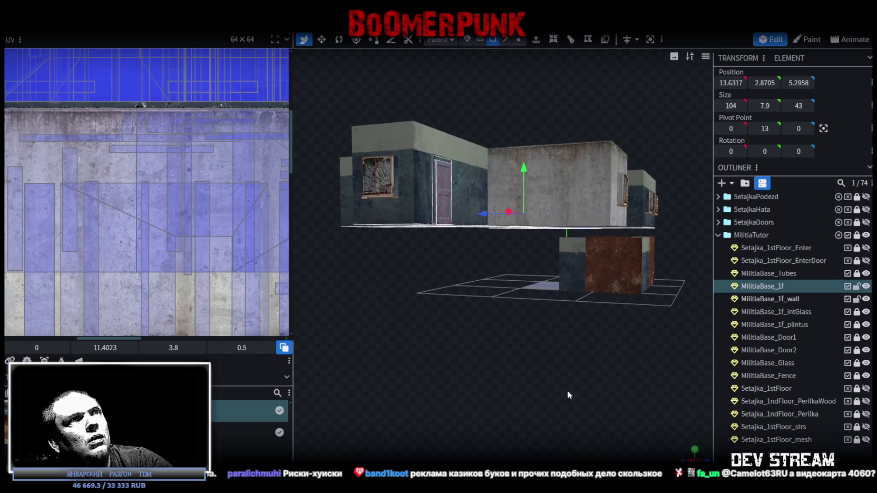
left_click_drag(524, 192, 524, 232)
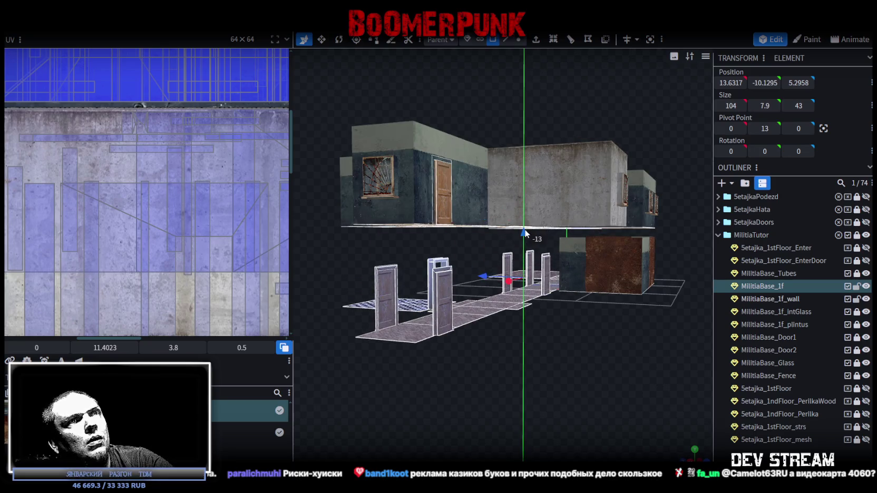
mouse_move(566, 375)
left_mouse_down()
mouse_move(604, 370)
mouse_move(424, 412)
mouse_move(490, 354)
mouse_move(589, 359)
mouse_move(534, 325)
mouse_move(556, 326)
mouse_move(599, 298)
mouse_move(635, 311)
mouse_move(524, 363)
mouse_move(559, 361)
mouse_move(488, 364)
mouse_move(502, 340)
mouse_move(659, 340)
mouse_move(446, 305)
mouse_move(512, 364)
left_mouse_up()
scroll(512, 363, "up", 3)
scroll(524, 369, "up", 3)
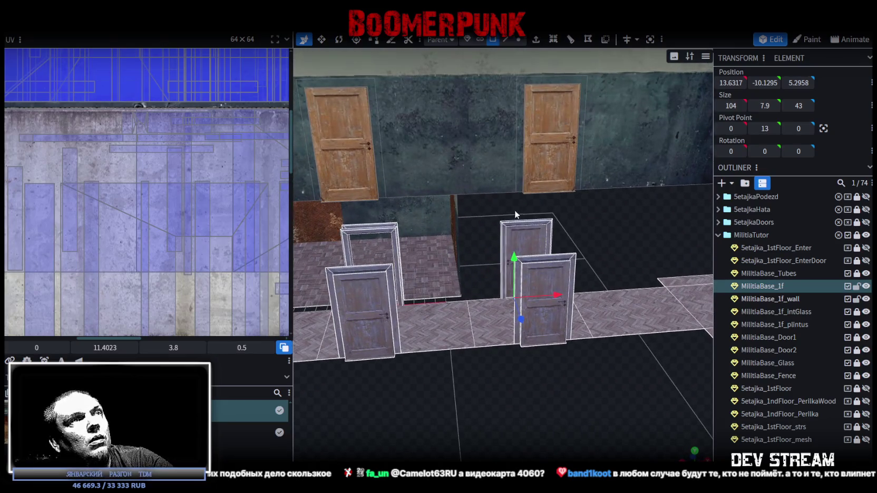
Step: Select the back door, then pick a lower wall panel, undoing a stray change
left_click(559, 224)
mouse_move(583, 268)
left_mouse_down()
mouse_move(501, 406)
mouse_move(596, 421)
mouse_move(533, 409)
mouse_move(531, 399)
mouse_move(666, 391)
mouse_move(442, 375)
mouse_move(449, 395)
mouse_move(513, 315)
mouse_move(441, 387)
mouse_move(492, 304)
left_mouse_up()
left_click(514, 315)
key("ctrl+z")
left_click_drag(417, 391, 503, 284)
mouse_move(520, 334)
left_mouse_down()
mouse_move(492, 373)
mouse_move(498, 387)
mouse_move(515, 269)
mouse_move(377, 303)
mouse_move(495, 287)
left_mouse_up()
Step: Slide the 11-by-16.5 wall panel along X to position 28.5, -7.5, -9.25
mouse_move(474, 342)
left_mouse_down()
mouse_move(441, 370)
mouse_move(407, 340)
mouse_move(397, 382)
mouse_move(522, 370)
mouse_move(471, 370)
mouse_move(503, 336)
mouse_move(495, 363)
mouse_move(532, 322)
left_mouse_up()
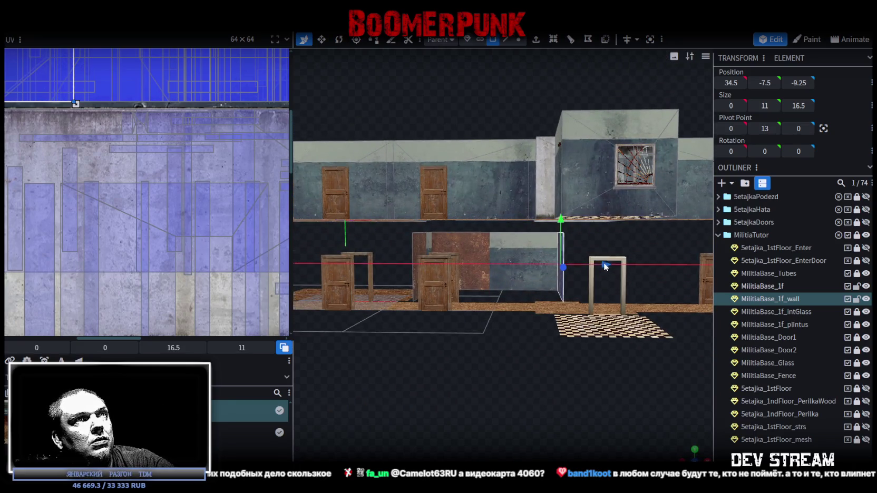
left_click_drag(604, 262, 576, 266)
mouse_move(532, 316)
left_mouse_down()
mouse_move(501, 344)
mouse_move(500, 416)
mouse_move(499, 378)
mouse_move(516, 321)
left_mouse_up()
mouse_move(552, 292)
left_mouse_down()
mouse_move(484, 393)
mouse_move(529, 407)
mouse_move(505, 341)
mouse_move(532, 355)
mouse_move(491, 359)
mouse_move(473, 335)
mouse_move(479, 329)
mouse_move(560, 362)
mouse_move(497, 375)
left_mouse_up()
scroll(496, 375, "up", 3)
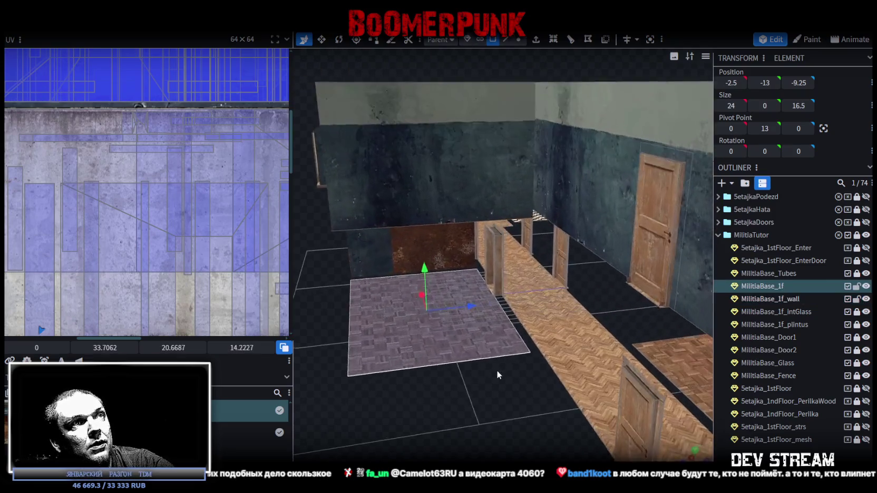
Step: Select the transparent lower door frame and shift it left to 15.65, -9.1886, -0.0375
scroll(496, 370, "up", 2)
left_click(531, 376)
mouse_move(531, 376)
left_mouse_down()
mouse_move(361, 372)
mouse_move(504, 408)
mouse_move(515, 401)
left_mouse_up()
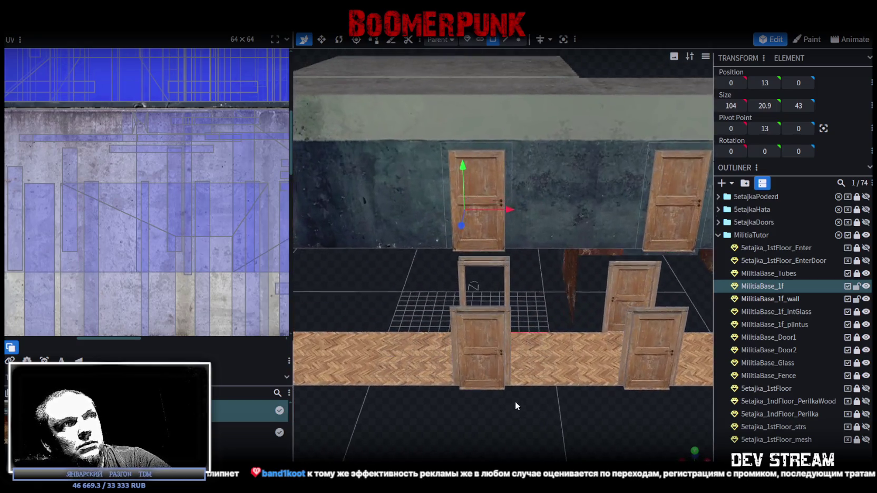
left_click(505, 265)
mouse_move(527, 281)
left_mouse_down()
mouse_move(521, 447)
mouse_move(488, 447)
mouse_move(503, 416)
mouse_move(525, 287)
left_mouse_up()
left_click(488, 447)
left_click_drag(611, 284, 607, 288)
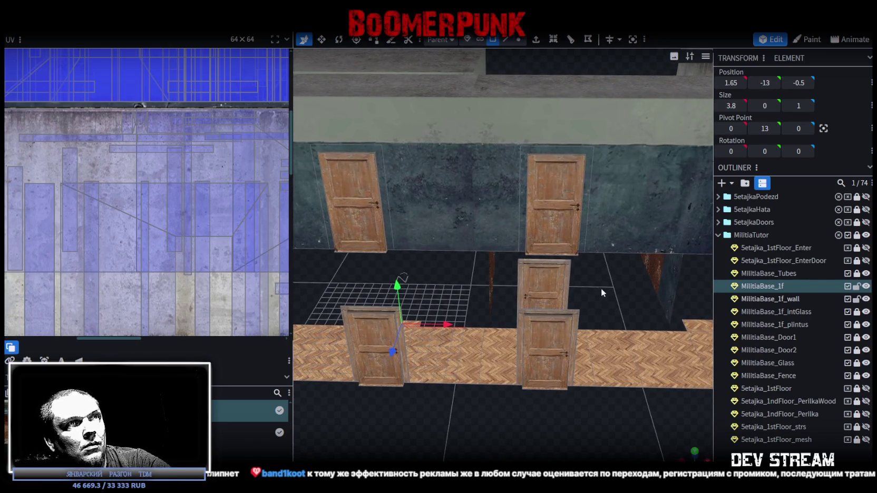
left_click(514, 257)
left_click_drag(437, 342, 466, 313)
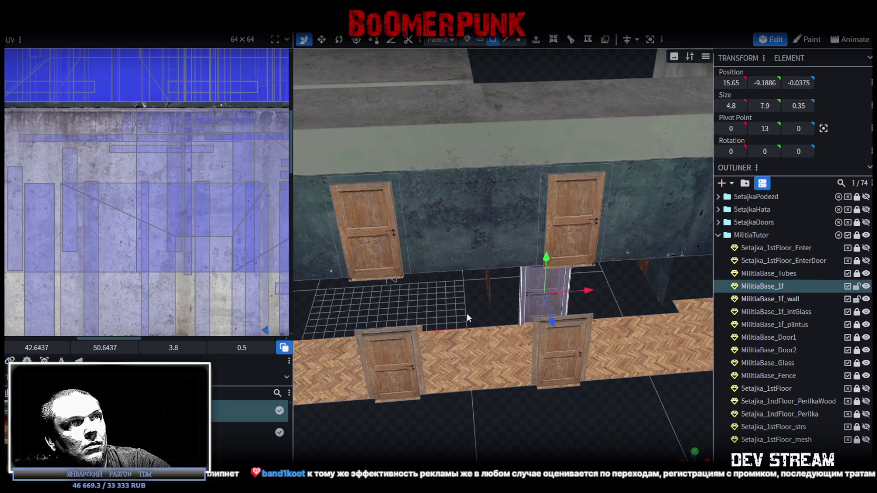
mouse_move(532, 406)
left_mouse_down()
mouse_move(538, 422)
mouse_move(538, 291)
left_mouse_up()
Step: Duplicate the door frame and move the copy 14 units left
right_click(538, 290)
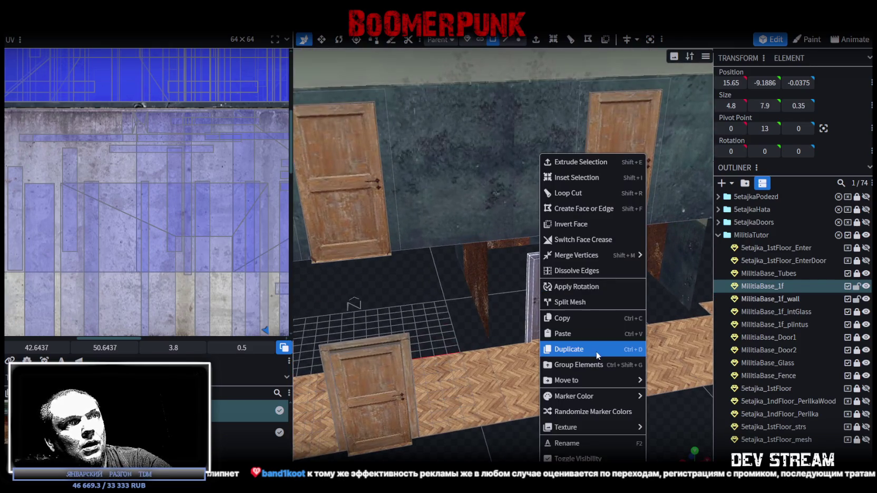
left_click(590, 302)
left_click_drag(479, 428, 534, 361)
left_click_drag(614, 259, 493, 276)
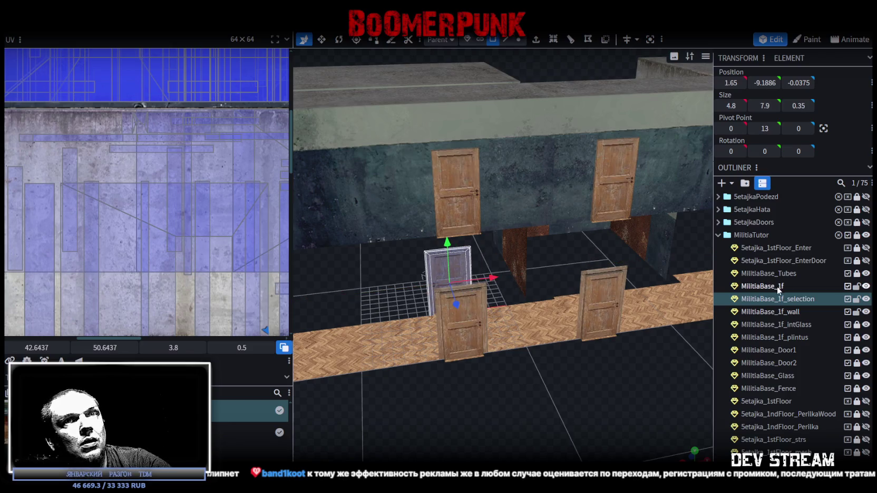
Step: Merge MilitiaBase_1f_selection into the MilitiaBase_1f mesh
left_click(777, 286)
left_click(770, 299, "ctrl")
right_click(771, 299)
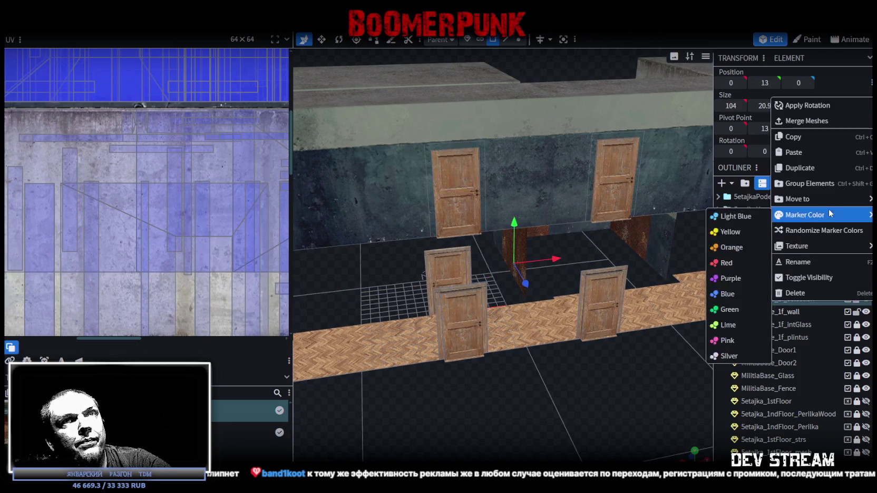
left_click(807, 124)
Step: Lower the merged lower-floor geometry by one unit, merging overlapping vertices
left_click_drag(654, 260, 539, 302)
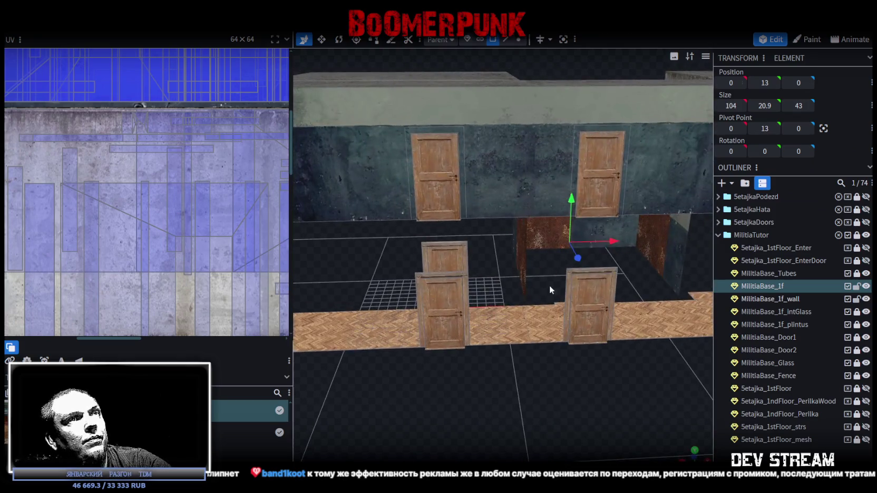
left_click(539, 301)
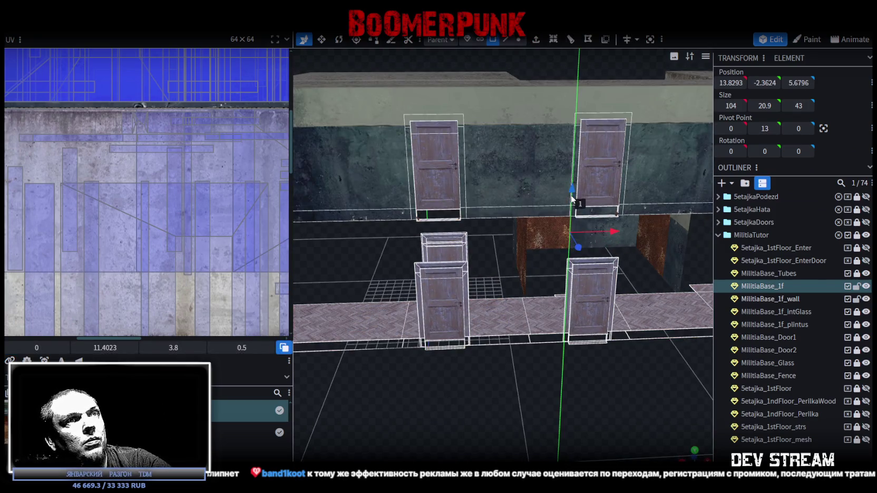
left_click_drag(572, 198, 565, 159)
left_click(442, 121)
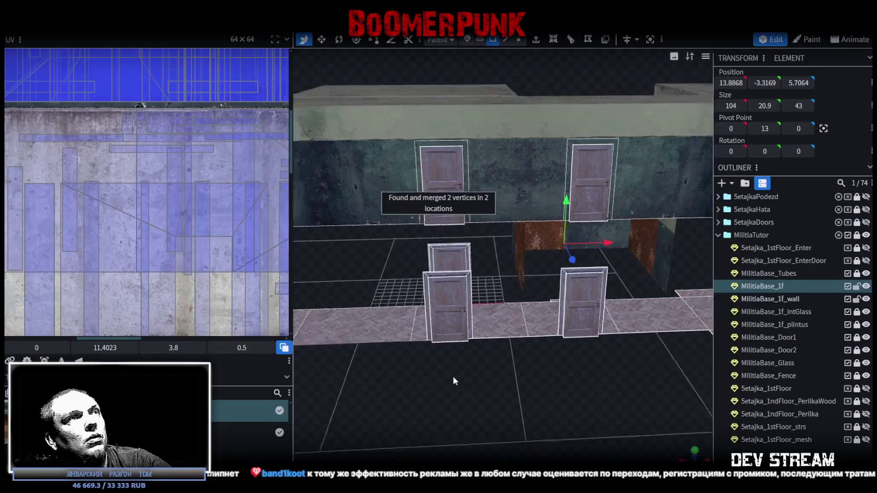
scroll(452, 377, "down", 5)
mouse_move(488, 292)
left_mouse_down()
mouse_move(501, 326)
mouse_move(676, 284)
mouse_move(389, 312)
mouse_move(441, 315)
mouse_move(376, 298)
mouse_move(267, 314)
mouse_move(522, 331)
mouse_move(428, 327)
left_mouse_up()
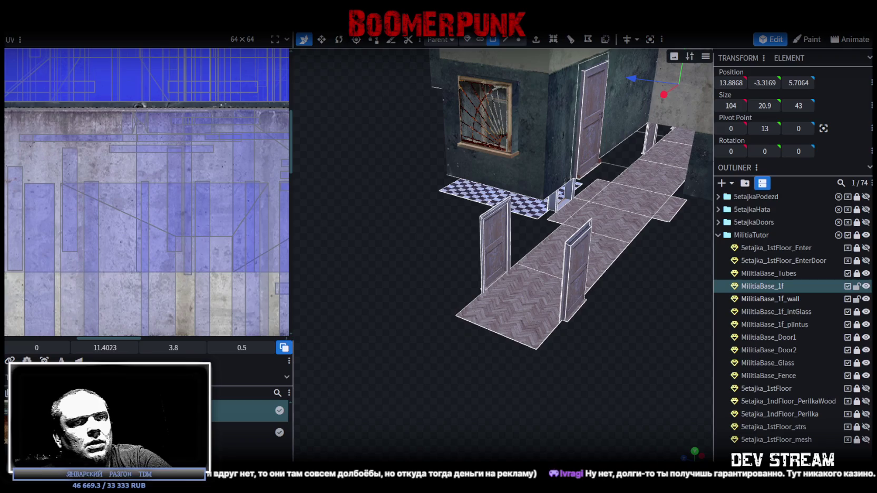
Step: Look over the parquet walkway and door frames, then select a side face of MilitiaBase_1f_wall
scroll(441, 146, "down", 5)
mouse_move(570, 291)
left_mouse_down()
mouse_move(502, 263)
mouse_move(603, 316)
mouse_move(514, 273)
mouse_move(460, 274)
mouse_move(533, 263)
mouse_move(655, 269)
mouse_move(584, 282)
mouse_move(616, 263)
mouse_move(604, 256)
mouse_move(603, 271)
mouse_move(538, 251)
mouse_move(557, 254)
left_mouse_up()
scroll(563, 253, "up", 3)
left_click(493, 116)
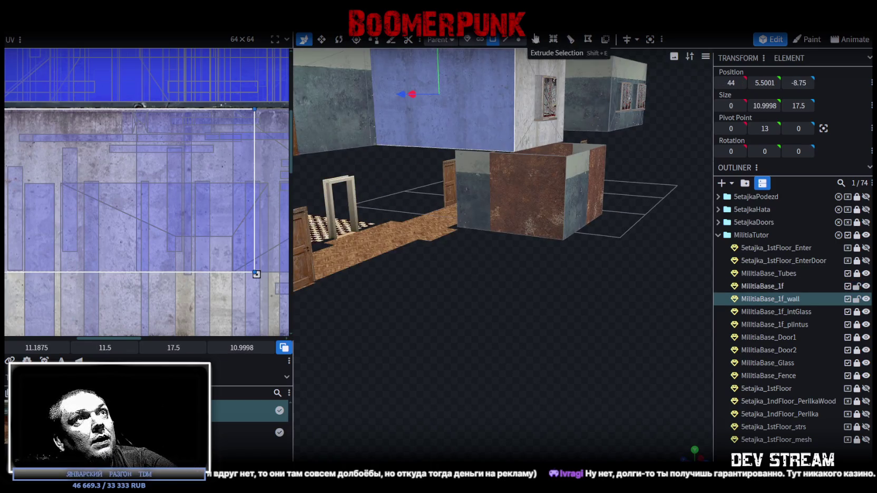
Step: Switch to edge selection and pick two bottom edges of the upper wall
left_click(505, 39)
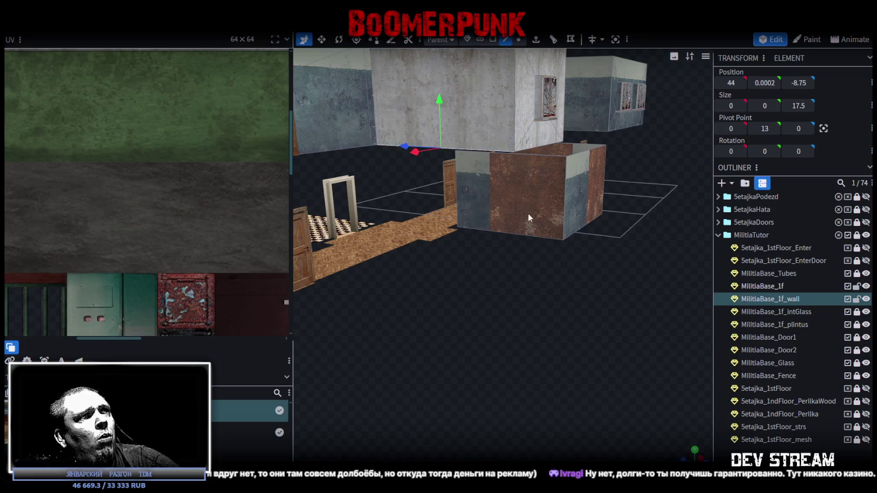
left_click(424, 147)
mouse_move(466, 227)
left_mouse_down()
mouse_move(470, 282)
mouse_move(354, 339)
mouse_move(573, 350)
mouse_move(522, 324)
left_mouse_up()
left_click(498, 227)
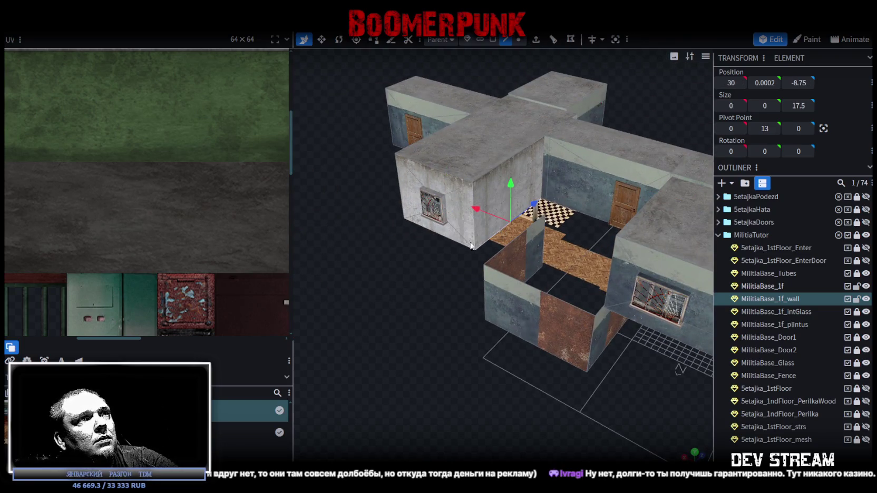
left_click_drag(442, 298, 568, 292)
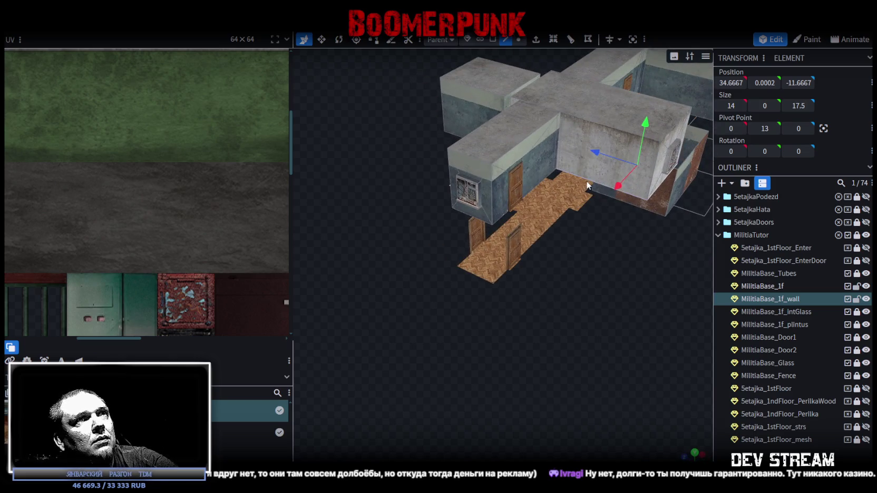
mouse_move(633, 277)
left_mouse_down()
mouse_move(580, 304)
mouse_move(609, 275)
mouse_move(560, 314)
mouse_move(568, 314)
mouse_move(545, 85)
left_mouse_up()
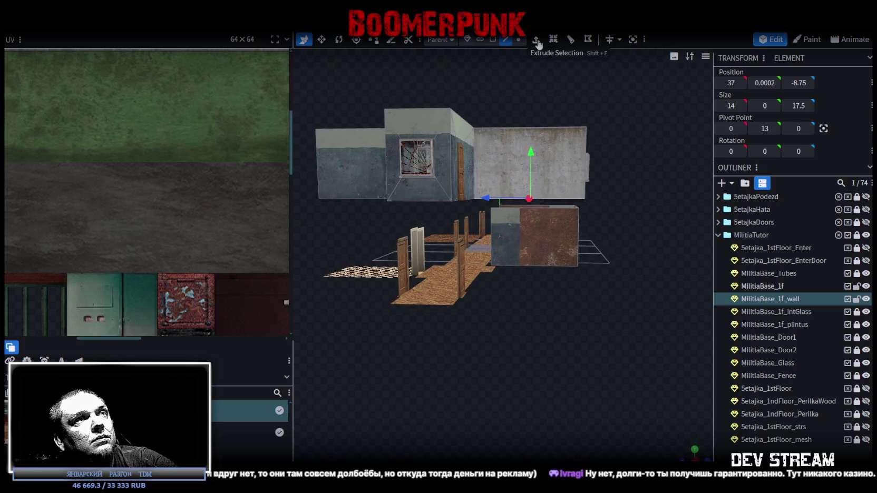
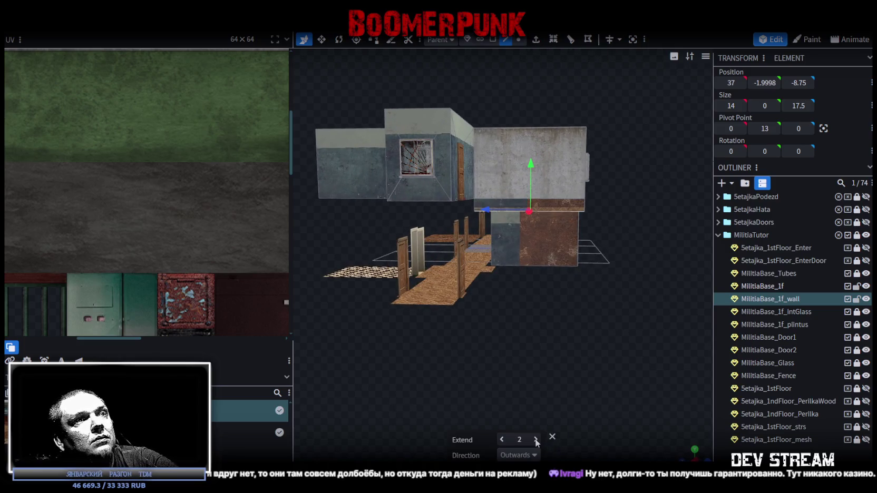
Step: Set the Extrude Extend value to 13 on the first-floor wall face, then orbit to check it
left_click(536, 439)
left_click(536, 439)
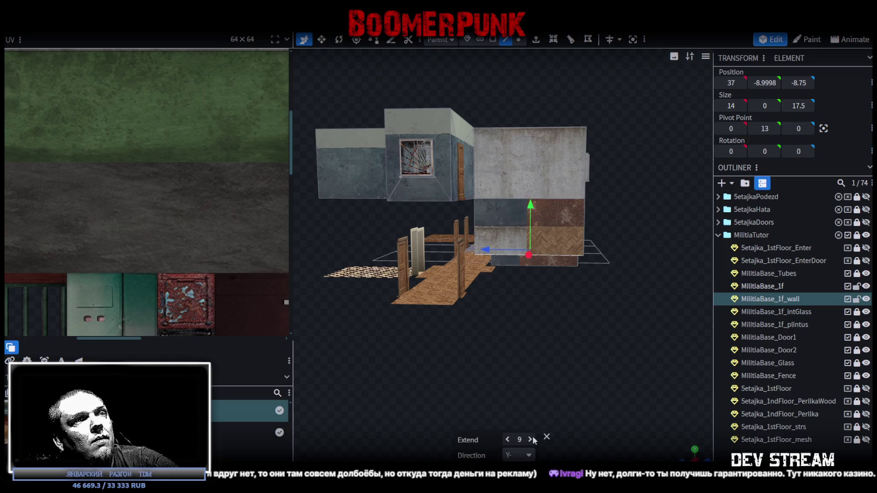
left_click(530, 439)
left_click(530, 439)
left_click(530, 440)
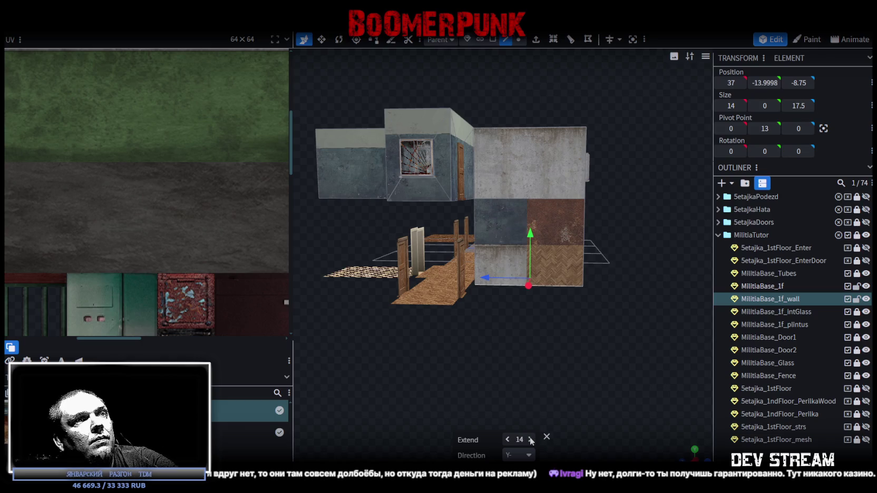
left_click(507, 440)
mouse_move(539, 379)
left_mouse_down()
mouse_move(544, 356)
mouse_move(609, 376)
mouse_move(551, 361)
mouse_move(665, 353)
mouse_move(637, 315)
mouse_move(544, 319)
mouse_move(463, 353)
mouse_move(615, 357)
mouse_move(659, 386)
mouse_move(676, 411)
mouse_move(518, 253)
left_mouse_up()
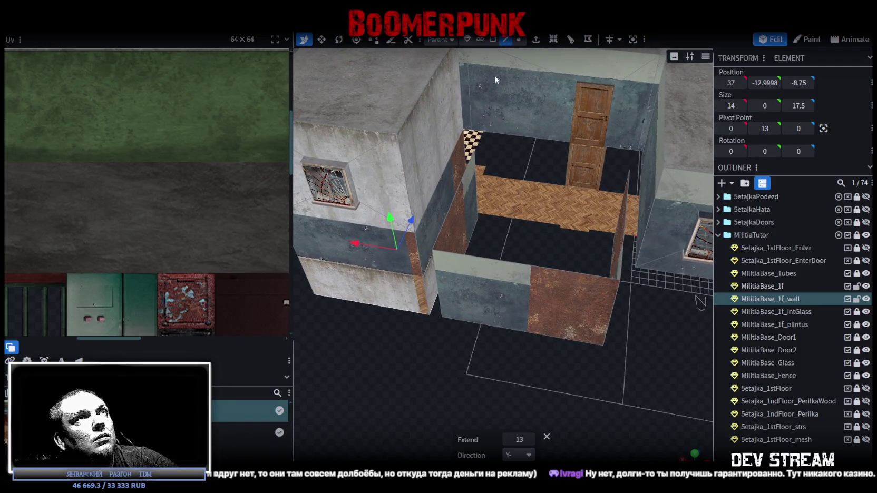
left_click(457, 198)
Step: Select the MilitiaBase_1f parquet floor and switch to face selection mode
mouse_move(625, 218)
left_mouse_down()
mouse_move(616, 306)
mouse_move(422, 320)
mouse_move(409, 335)
mouse_move(450, 277)
left_mouse_up()
left_click(450, 277)
mouse_move(525, 394)
left_mouse_down()
mouse_move(504, 369)
mouse_move(534, 401)
mouse_move(523, 83)
left_mouse_up()
left_click(493, 40)
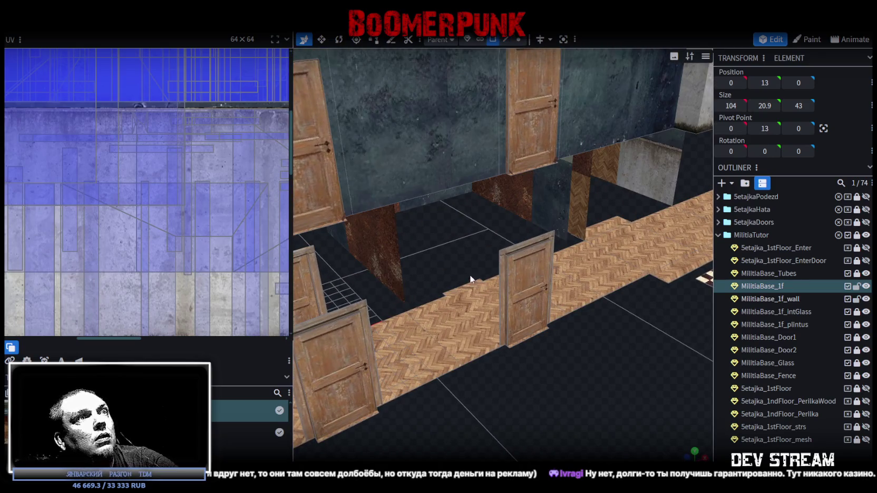
left_click(465, 286)
left_click(562, 368)
scroll(551, 366, "up", 5)
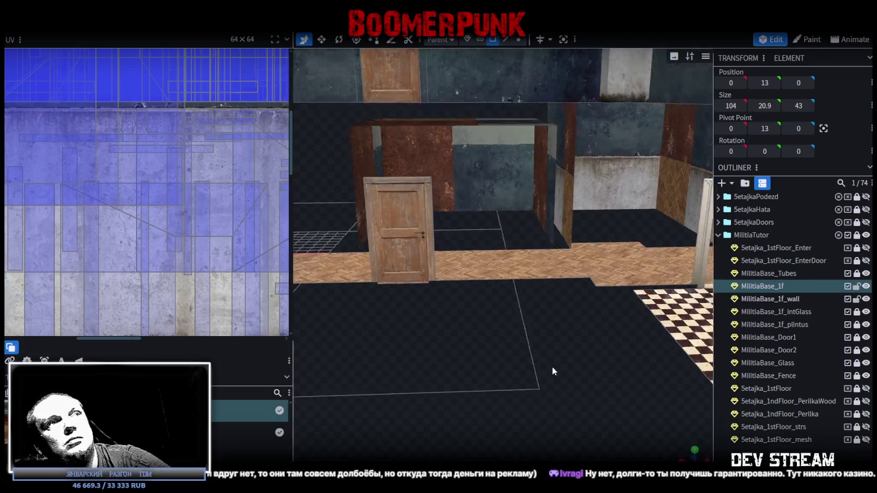
scroll(606, 348, "up", 5)
scroll(579, 343, "up", 3)
Step: Lower a MilitiaBase_1f_wall face beside the door by one unit to -14
left_click_drag(452, 326, 506, 58)
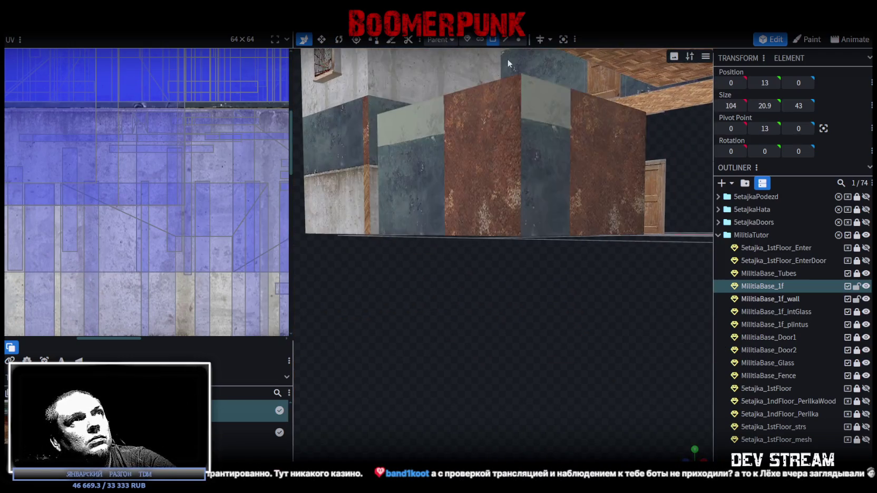
left_click(509, 41)
left_click(551, 231)
left_click(543, 233)
mouse_move(491, 322)
left_mouse_down()
mouse_move(552, 324)
mouse_move(488, 213)
mouse_move(514, 326)
mouse_move(502, 302)
left_mouse_up()
left_click(489, 212)
mouse_move(545, 189)
left_mouse_down()
mouse_move(461, 333)
mouse_move(380, 357)
left_mouse_up()
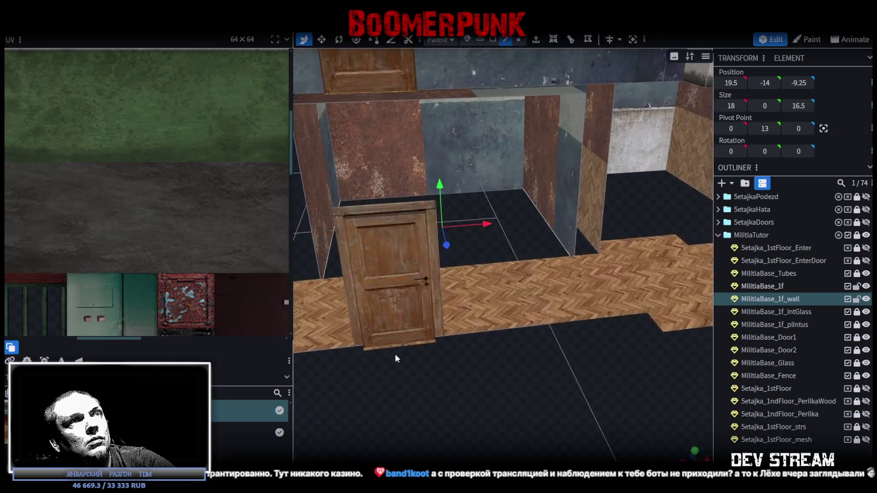
Step: Reselect the MilitiaBase_1f_wall mesh and view the building from directly above
left_click(546, 259)
left_click(546, 259)
mouse_move(546, 259)
left_mouse_down()
mouse_move(536, 400)
mouse_move(531, 414)
mouse_move(496, 426)
mouse_move(497, 300)
left_mouse_up()
mouse_move(457, 408)
left_mouse_down()
mouse_move(490, 432)
mouse_move(475, 420)
mouse_move(479, 384)
mouse_move(457, 386)
mouse_move(591, 386)
mouse_move(627, 396)
mouse_move(492, 389)
mouse_move(496, 373)
mouse_move(533, 427)
mouse_move(627, 367)
mouse_move(620, 389)
mouse_move(568, 378)
mouse_move(592, 289)
mouse_move(660, 262)
mouse_move(638, 206)
left_mouse_up()
left_click(775, 298)
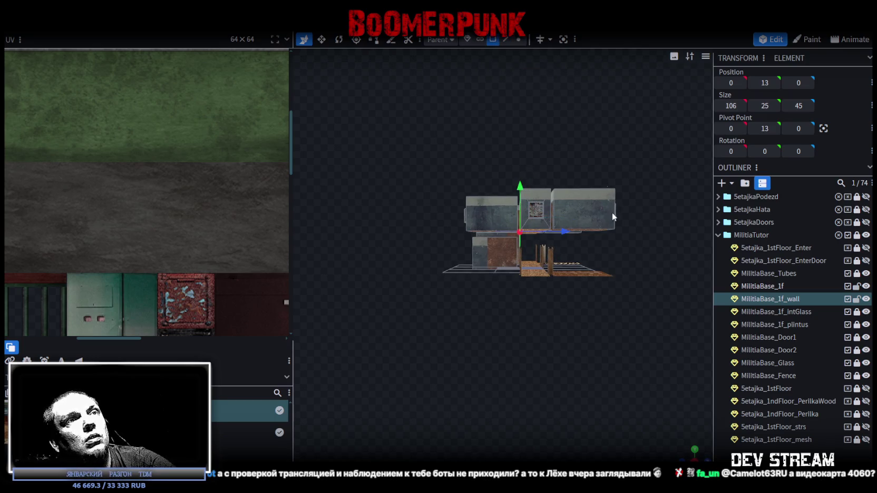
left_click(695, 450)
Step: Box-select the 483 upper wall faces from the top view
scroll(525, 366, "down", 1)
scroll(526, 366, "down", 3)
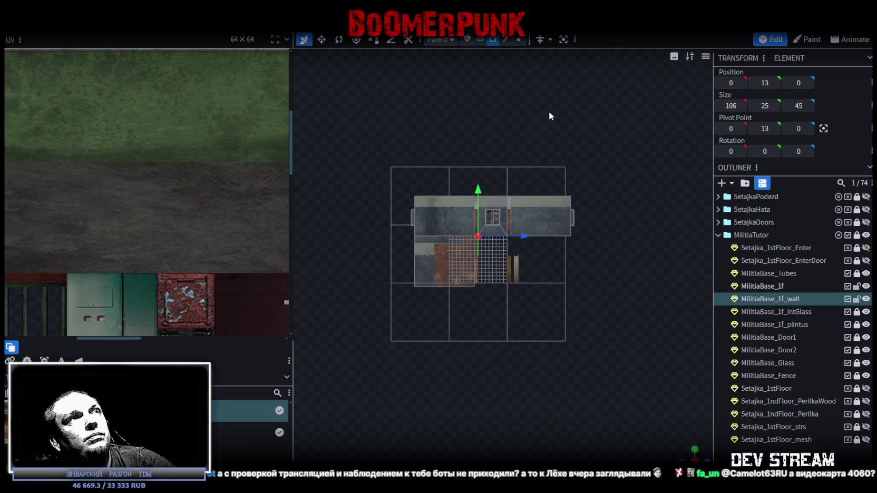
left_click_drag(348, 124, 639, 232)
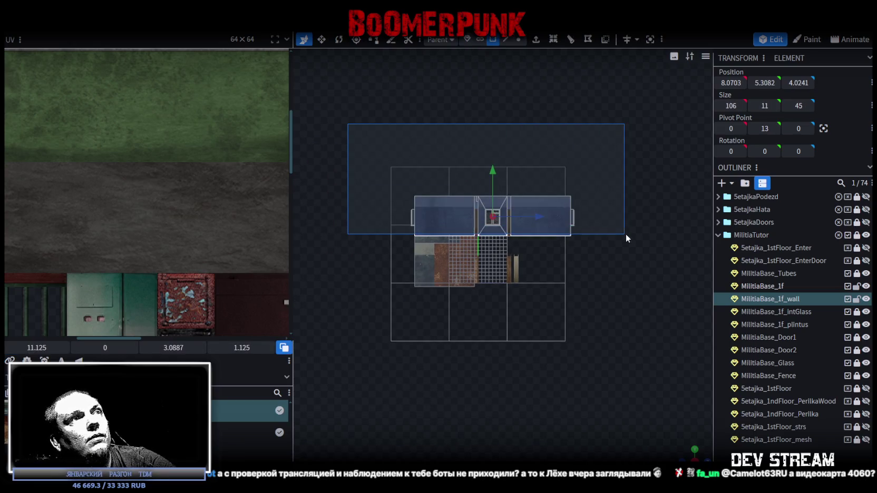
left_click_drag(638, 234, 642, 235)
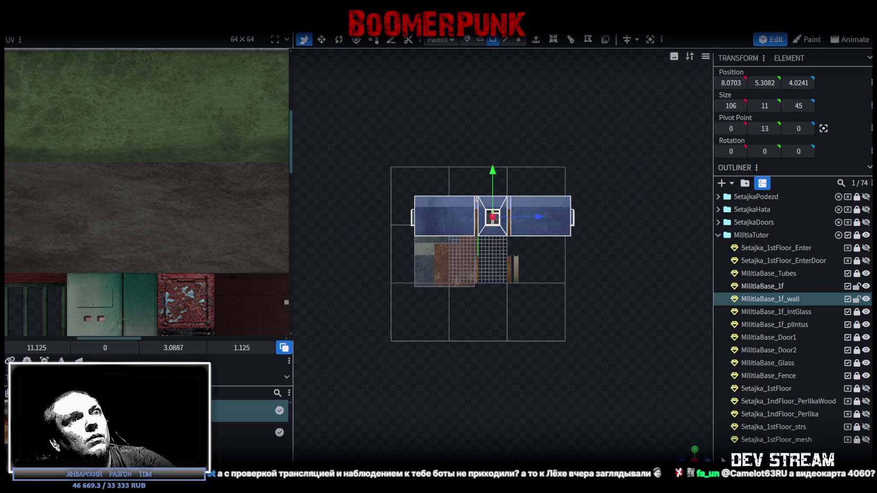
left_click_drag(559, 369, 544, 293)
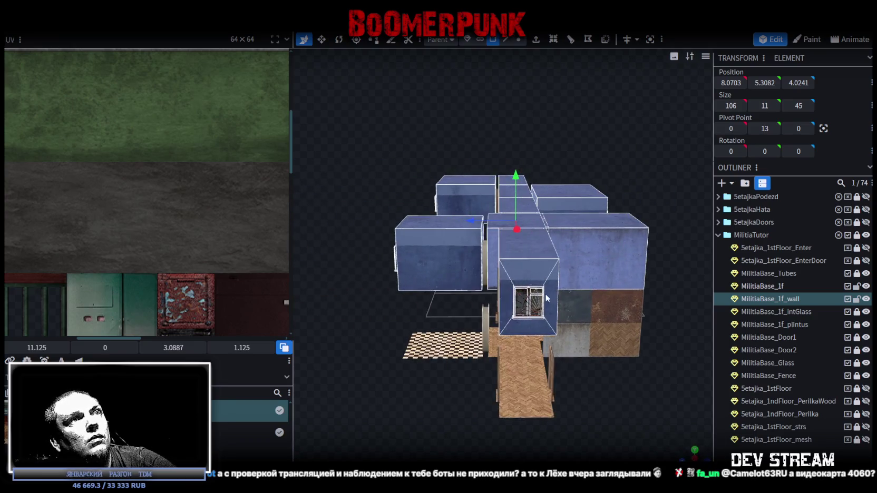
Step: Copy and paste the selected wall faces in place
right_click(582, 252)
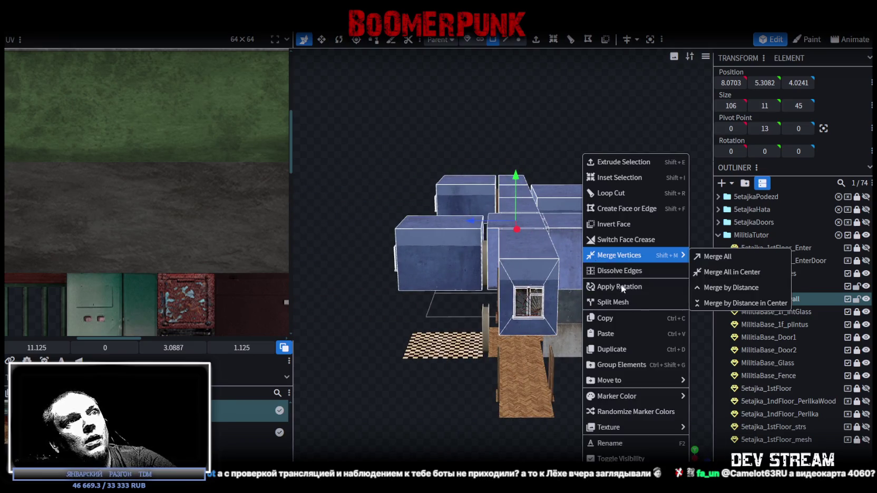
left_click(618, 317)
right_click(590, 257)
left_click(625, 333)
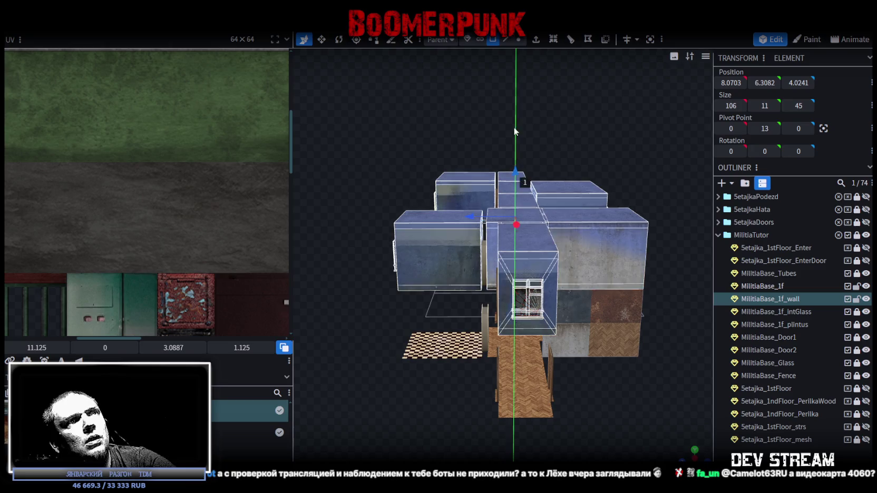
Step: Raise the pasted wall faces 18 units to Y 23.3082
left_click_drag(515, 138, 508, 85)
mouse_move(352, 306)
left_mouse_down()
mouse_move(612, 352)
mouse_move(553, 122)
left_mouse_up()
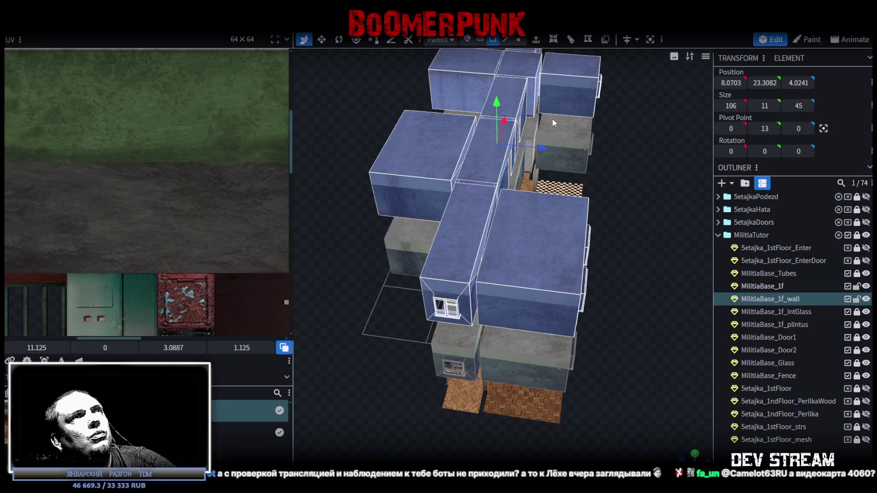
mouse_move(606, 328)
left_mouse_down()
mouse_move(630, 265)
mouse_move(594, 275)
left_mouse_up()
scroll(154, 195, "down", 2)
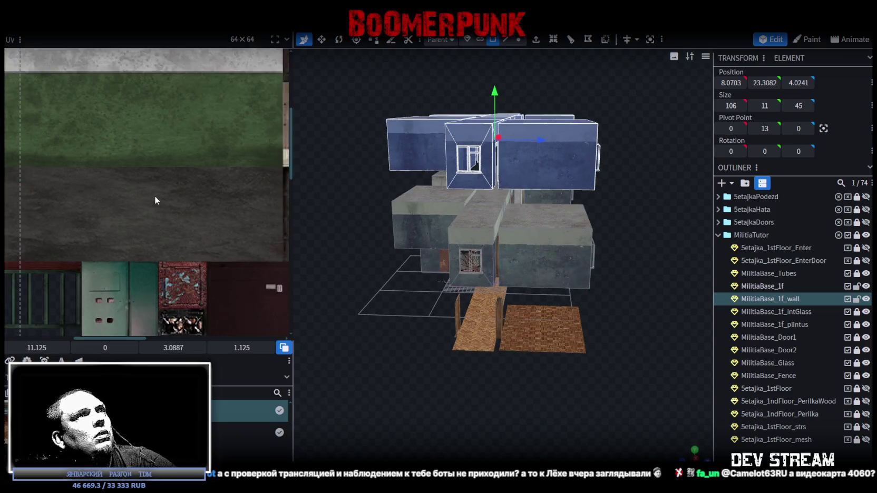
scroll(152, 190, "down", 2)
scroll(152, 189, "down", 1)
scroll(155, 188, "down", 2)
scroll(155, 185, "down", 1)
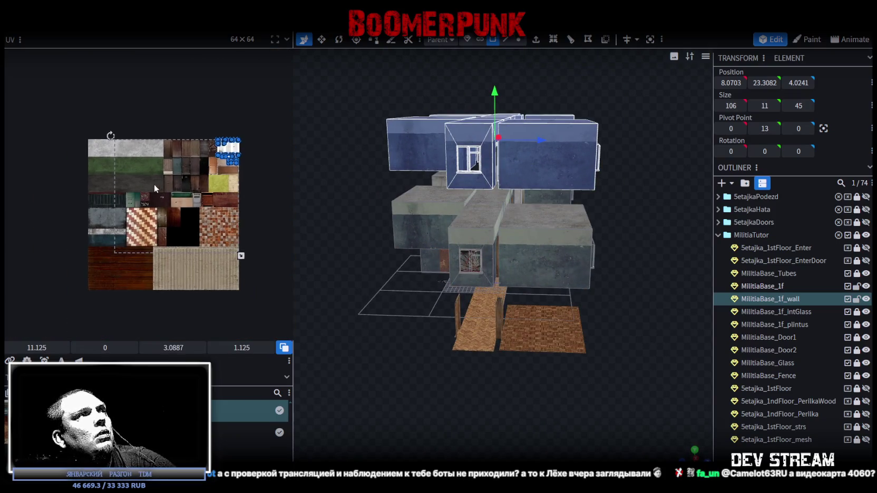
scroll(152, 185, "down", 1)
left_click_drag(401, 345, 384, 384)
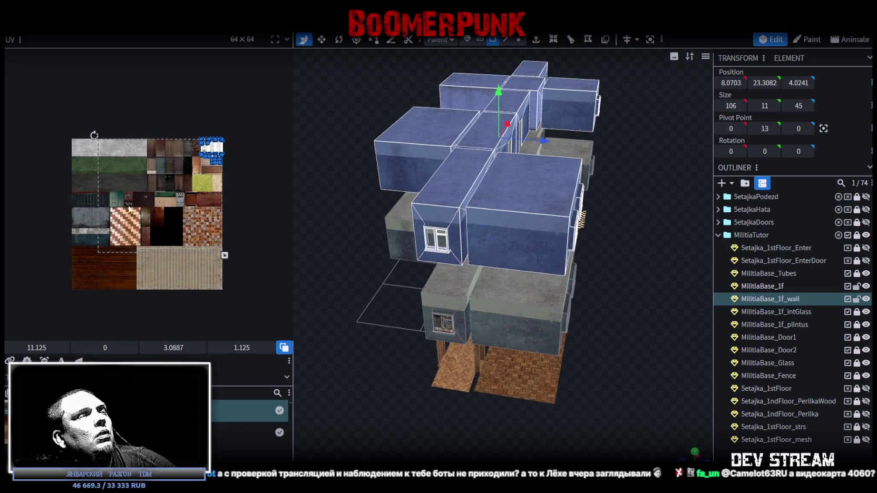
Step: Select the wall UVs in the UV editor and grow the selection to the whole mesh
left_click(81, 258)
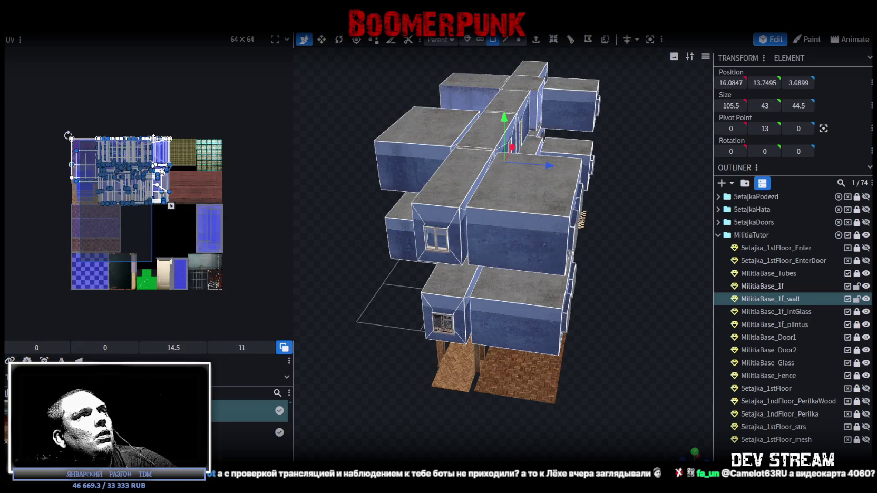
scroll(167, 158, "up", 2)
scroll(176, 180, "up", 2)
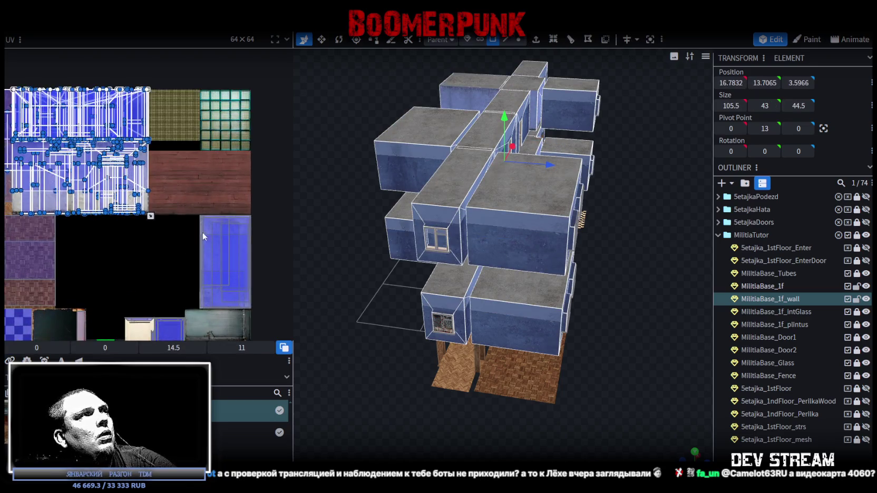
middle_click_drag(168, 179, 230, 262)
scroll(229, 265, "up", 2)
middle_click_drag(278, 277, 267, 216)
left_click_drag(267, 243, 206, 222)
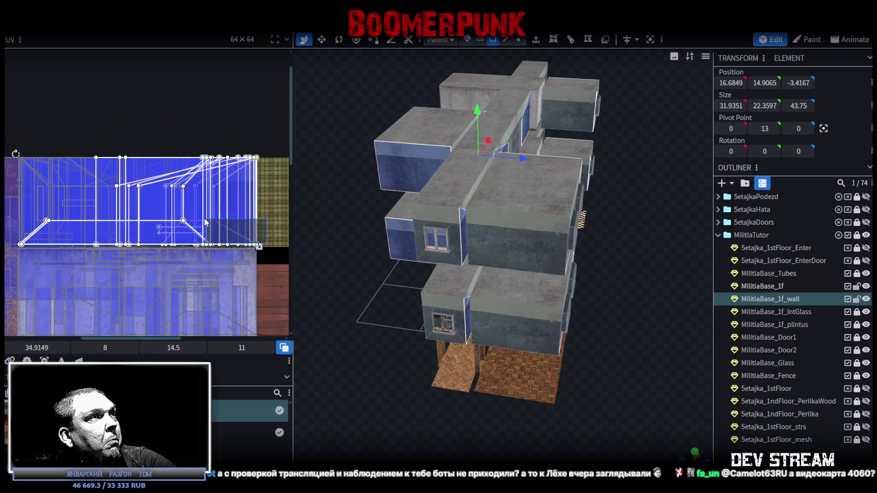
key("ctrl+a")
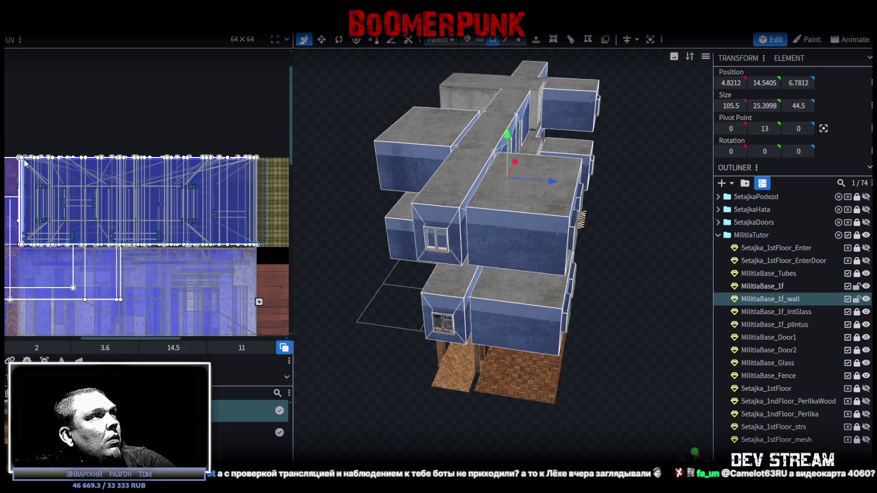
Step: Orbit around the building to inspect the new second storey
left_click_drag(456, 321, 486, 294)
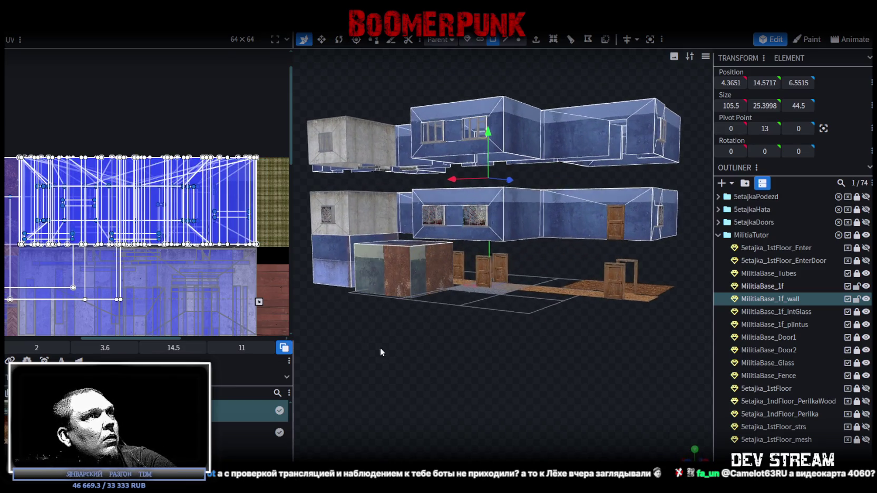
left_click_drag(371, 344, 433, 333)
mouse_move(391, 364)
left_mouse_down()
mouse_move(443, 329)
mouse_move(530, 394)
mouse_move(470, 321)
left_mouse_up()
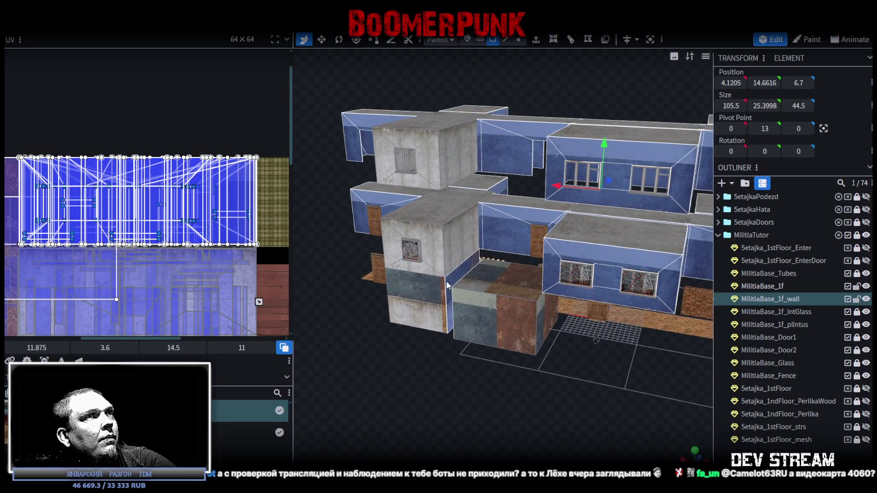
mouse_move(449, 284)
left_mouse_down()
mouse_move(432, 373)
mouse_move(455, 393)
mouse_move(531, 370)
mouse_move(448, 338)
left_mouse_up()
scroll(159, 240, "down", 3)
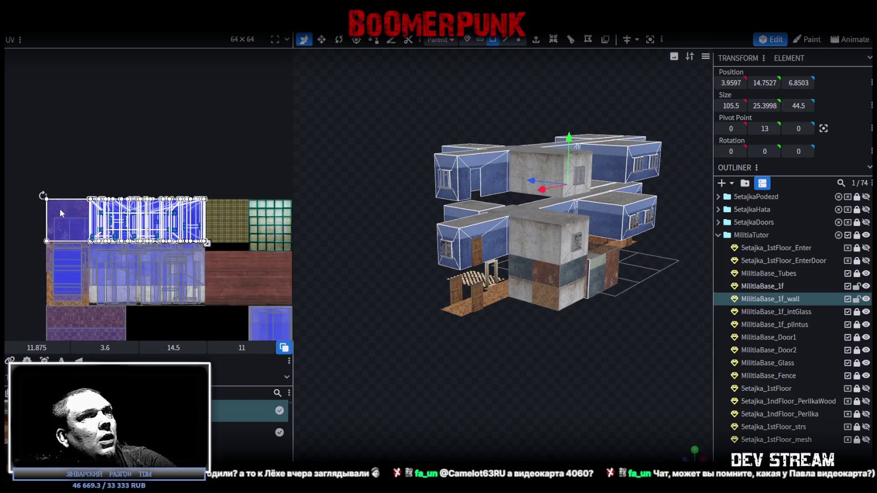
mouse_move(552, 331)
left_mouse_down()
mouse_move(484, 344)
mouse_move(357, 328)
mouse_move(343, 286)
mouse_move(330, 290)
mouse_move(315, 339)
mouse_move(251, 363)
mouse_move(311, 302)
mouse_move(436, 310)
mouse_move(454, 329)
mouse_move(479, 328)
mouse_move(485, 313)
left_mouse_up()
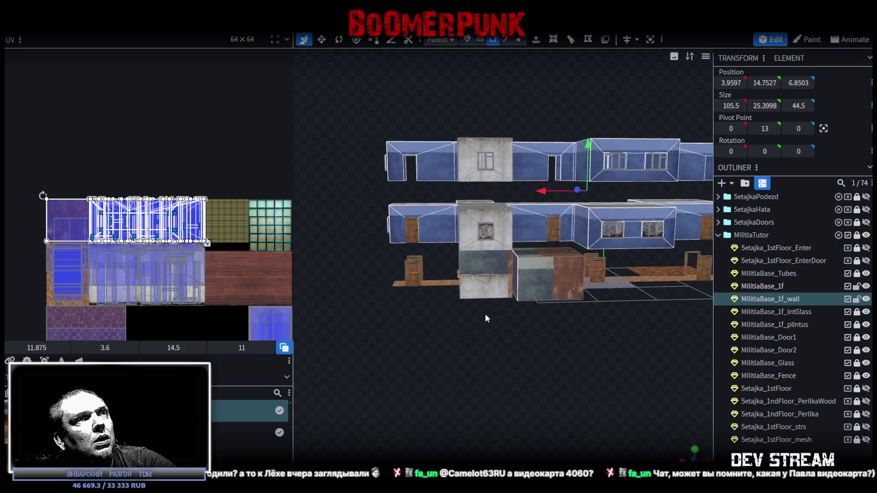
left_click(513, 269)
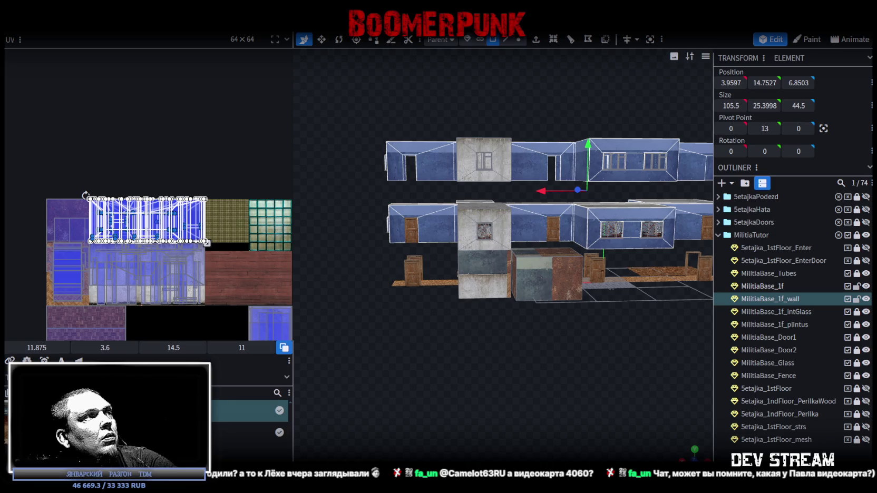
key("x")
mouse_move(493, 376)
left_mouse_down()
mouse_move(484, 385)
mouse_move(591, 377)
mouse_move(641, 384)
mouse_move(628, 373)
mouse_move(516, 386)
mouse_move(512, 409)
mouse_move(588, 383)
mouse_move(545, 405)
mouse_move(556, 420)
mouse_move(568, 402)
mouse_move(532, 408)
mouse_move(563, 400)
mouse_move(599, 444)
mouse_move(559, 226)
mouse_move(523, 193)
mouse_move(560, 186)
left_mouse_up()
left_click(560, 185)
mouse_move(628, 154)
left_mouse_down()
mouse_move(327, 163)
mouse_move(342, 155)
left_mouse_up()
mouse_move(394, 94)
left_mouse_down()
mouse_move(454, 189)
mouse_move(391, 163)
mouse_move(413, 141)
mouse_move(400, 161)
left_mouse_up()
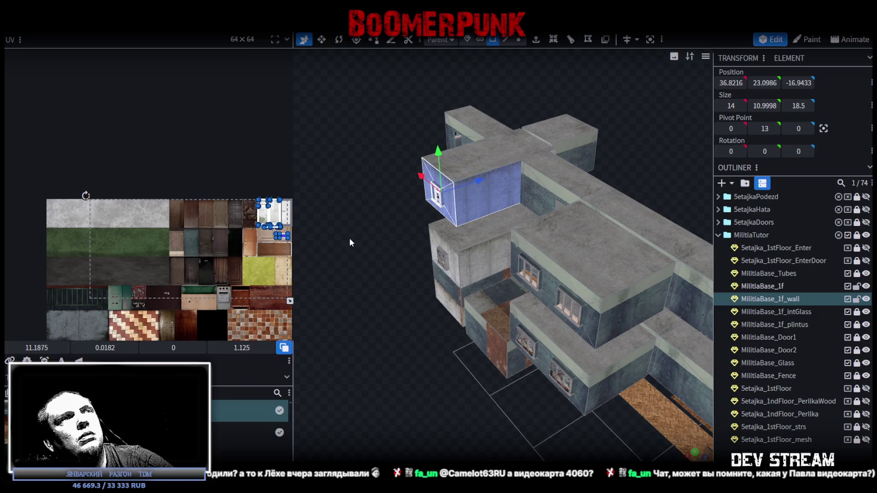
left_click_drag(322, 238, 458, 182)
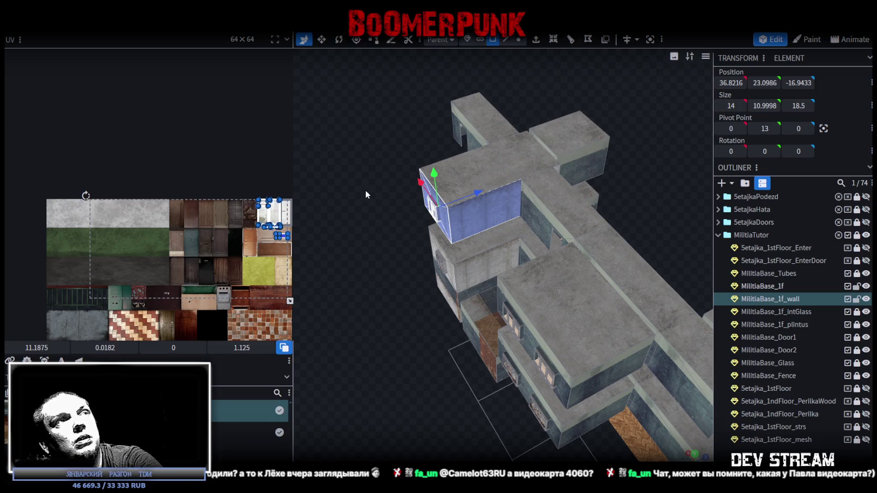
key("ctrl+z")
mouse_move(359, 169)
left_mouse_down()
mouse_move(358, 195)
mouse_move(357, 178)
left_mouse_up()
scroll(338, 203, "up", 5)
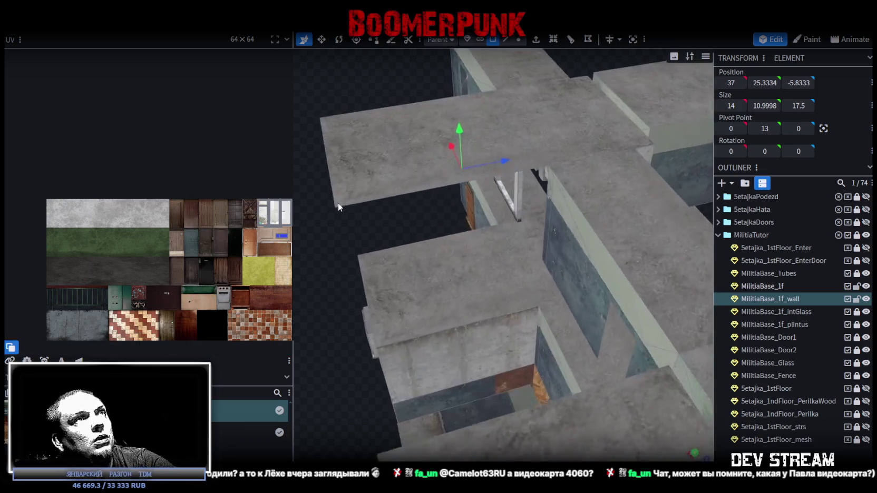
left_click(403, 206)
scroll(409, 210, "down", 5)
mouse_move(408, 210)
left_mouse_down()
mouse_move(430, 299)
mouse_move(441, 242)
mouse_move(646, 250)
mouse_move(663, 258)
mouse_move(657, 264)
mouse_move(614, 248)
mouse_move(626, 228)
mouse_move(677, 241)
left_mouse_up()
scroll(684, 266, "up", 4)
left_click(534, 201)
left_click_drag(564, 135, 525, 216)
key("ctrl+z")
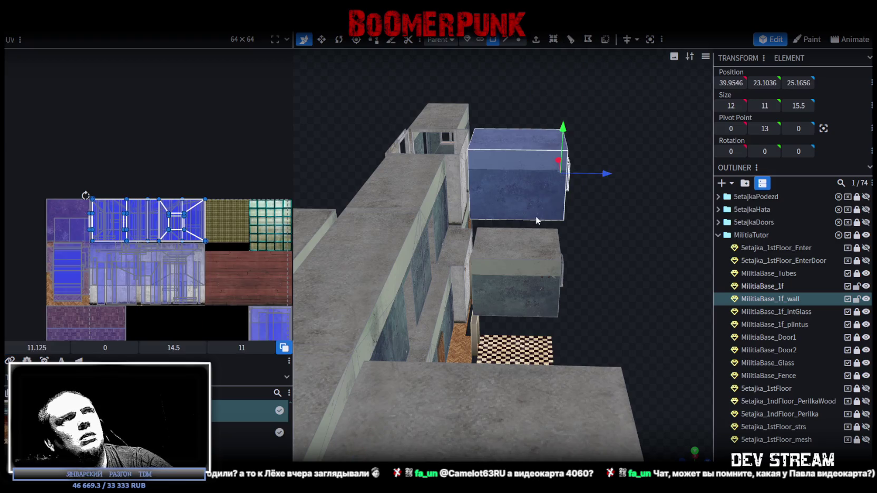
key("ctrl+z")
mouse_move(625, 208)
left_mouse_down()
mouse_move(621, 264)
mouse_move(601, 250)
mouse_move(481, 236)
left_mouse_up()
left_click(481, 236)
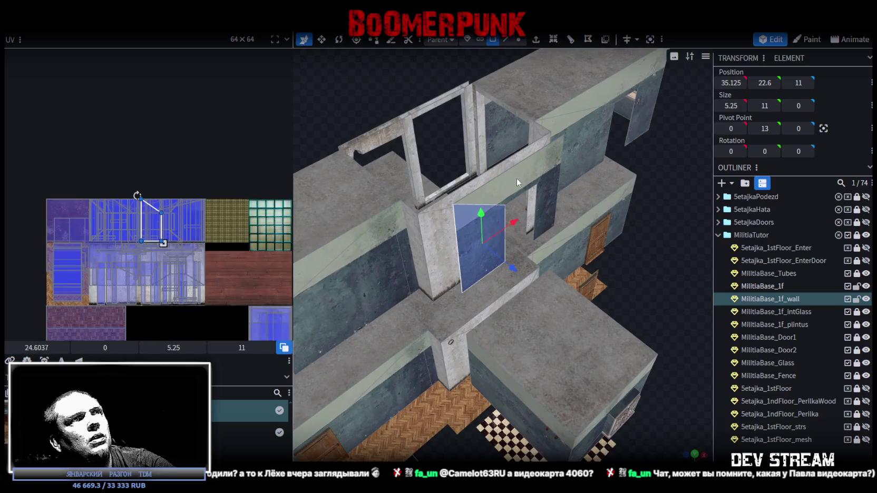
left_click(509, 339)
mouse_move(509, 339)
left_mouse_down()
mouse_move(545, 251)
mouse_move(572, 321)
mouse_move(611, 323)
mouse_move(602, 336)
mouse_move(600, 286)
mouse_move(615, 271)
mouse_move(687, 285)
mouse_move(658, 199)
left_mouse_up()
mouse_move(582, 110)
left_mouse_down()
mouse_move(470, 107)
mouse_move(481, 164)
mouse_move(475, 131)
left_mouse_up()
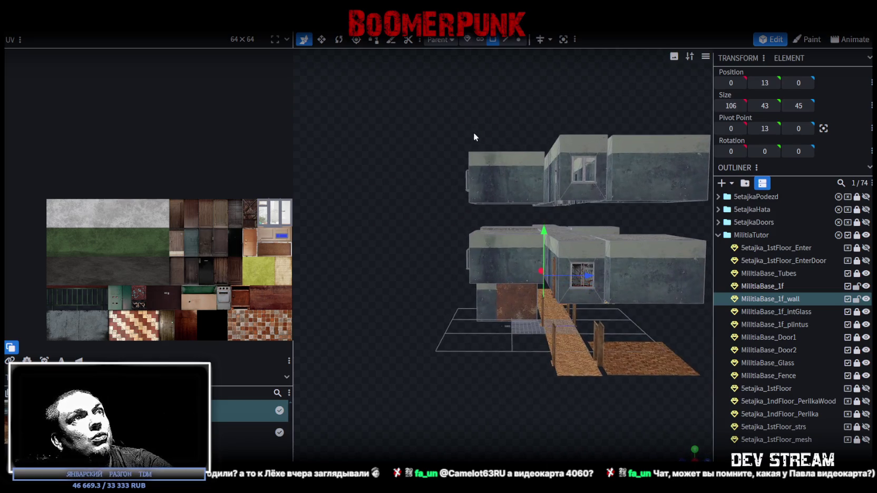
left_click(513, 205)
left_click(475, 115)
mouse_move(475, 114)
left_mouse_down()
mouse_move(550, 171)
mouse_move(726, 190)
mouse_move(551, 198)
mouse_move(515, 315)
left_mouse_up()
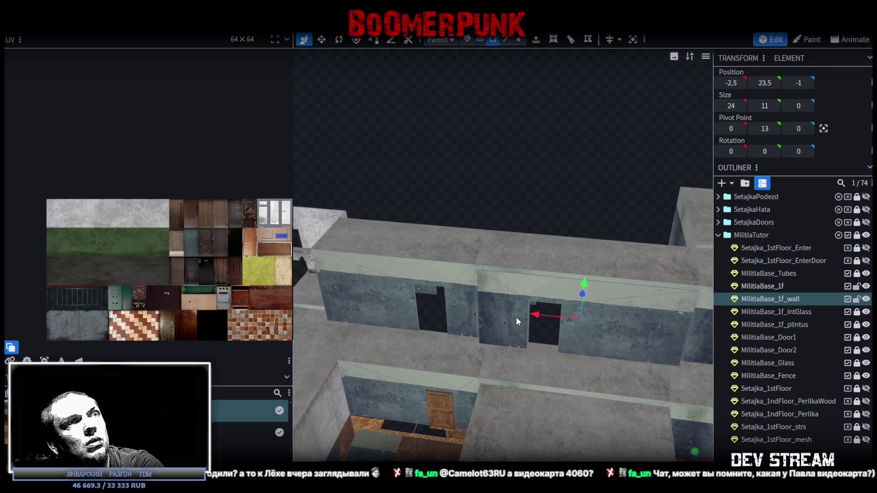
left_click(515, 314)
left_click(580, 302)
left_click(618, 327)
left_click(618, 327)
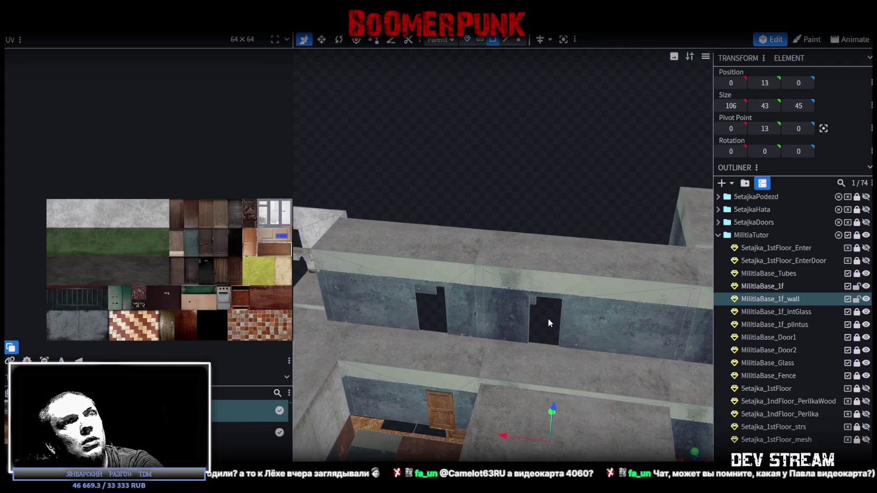
scroll(548, 318, "down", 5)
mouse_move(506, 209)
left_mouse_down()
mouse_move(326, 222)
mouse_move(496, 383)
mouse_move(434, 385)
mouse_move(426, 374)
left_mouse_up()
scroll(482, 432, "up", 3)
scroll(447, 385, "up", 3)
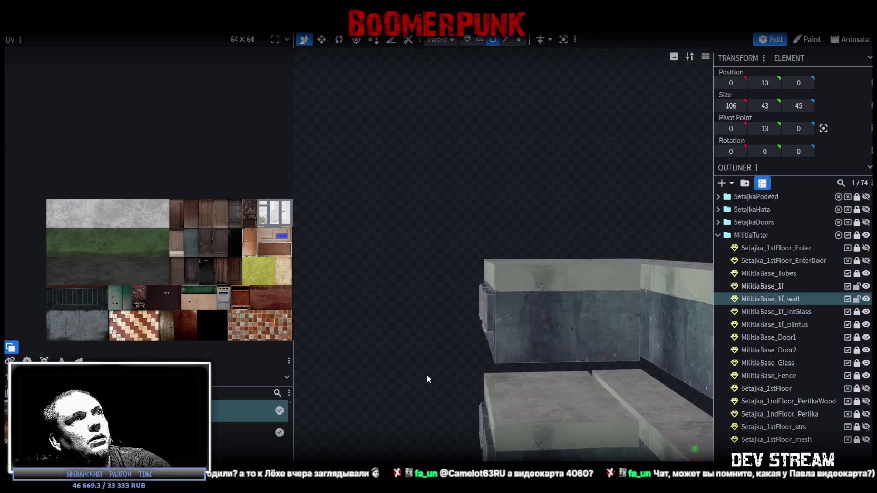
mouse_move(402, 176)
left_mouse_down()
mouse_move(507, 354)
mouse_move(505, 367)
left_mouse_up()
left_click(491, 40)
mouse_move(443, 119)
left_mouse_down()
mouse_move(528, 358)
mouse_move(612, 279)
mouse_move(674, 371)
left_mouse_up()
mouse_move(568, 390)
left_mouse_down()
mouse_move(390, 385)
mouse_move(457, 347)
mouse_move(440, 397)
left_mouse_up()
scroll(476, 362, "up", 5)
mouse_move(476, 367)
left_mouse_down()
mouse_move(496, 361)
mouse_move(450, 389)
mouse_move(415, 398)
mouse_move(457, 381)
mouse_move(474, 388)
mouse_move(408, 416)
mouse_move(429, 187)
left_mouse_up()
scroll(453, 389, "up", 3)
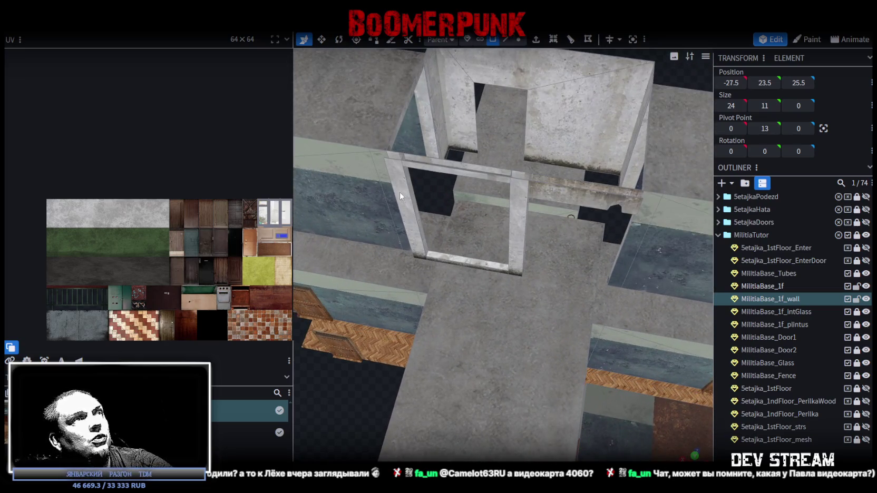
Step: Select the door frame's left side, top bar, right side and corner faces
left_click(400, 193)
left_click(428, 165, "shift")
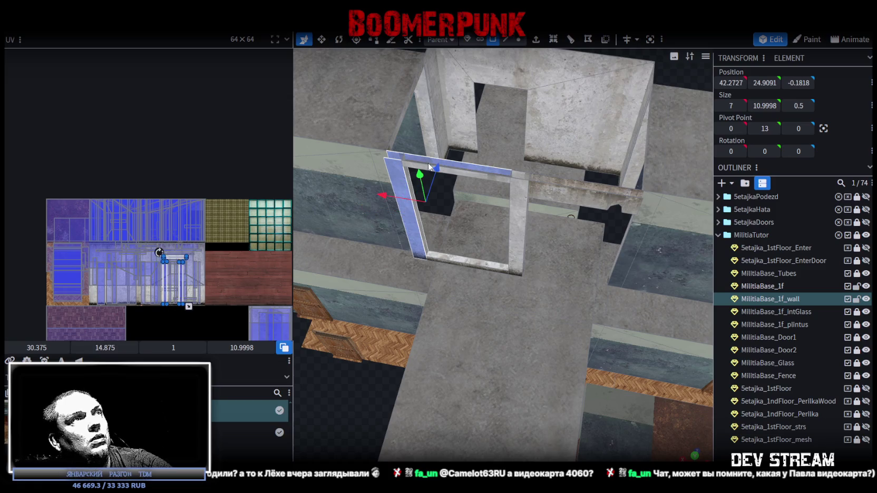
left_click(522, 187, "shift")
left_click(523, 181, "shift")
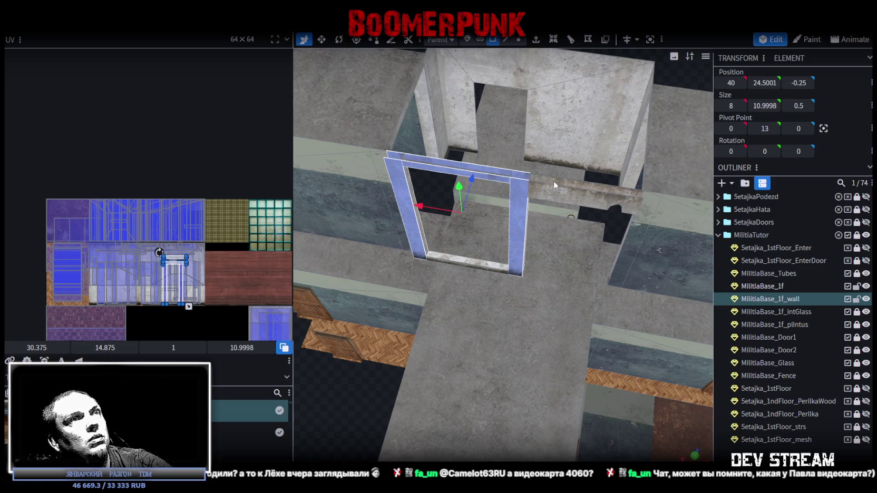
scroll(558, 190, "down", 3)
mouse_move(533, 200)
left_mouse_down()
mouse_move(397, 311)
mouse_move(507, 187)
mouse_move(541, 187)
mouse_move(504, 173)
left_mouse_up()
Step: Add the wall's top beam to the face selection
scroll(541, 187, "up", 3)
scroll(493, 165, "up", 2)
left_click_drag(451, 189, 622, 227)
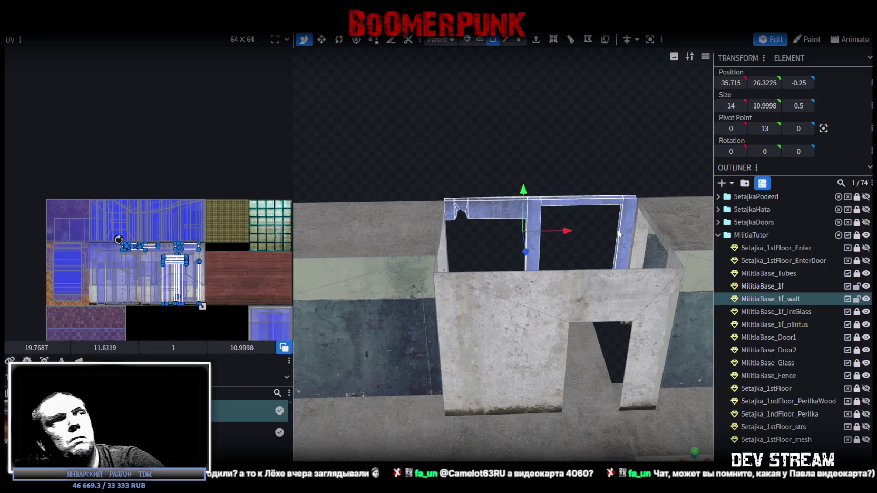
mouse_move(622, 227)
left_mouse_down()
mouse_move(471, 161)
mouse_move(524, 202)
left_mouse_up()
scroll(634, 203, "down", 5)
mouse_move(634, 203)
left_mouse_down()
mouse_move(493, 364)
mouse_move(583, 337)
mouse_move(642, 367)
mouse_move(487, 208)
left_mouse_up()
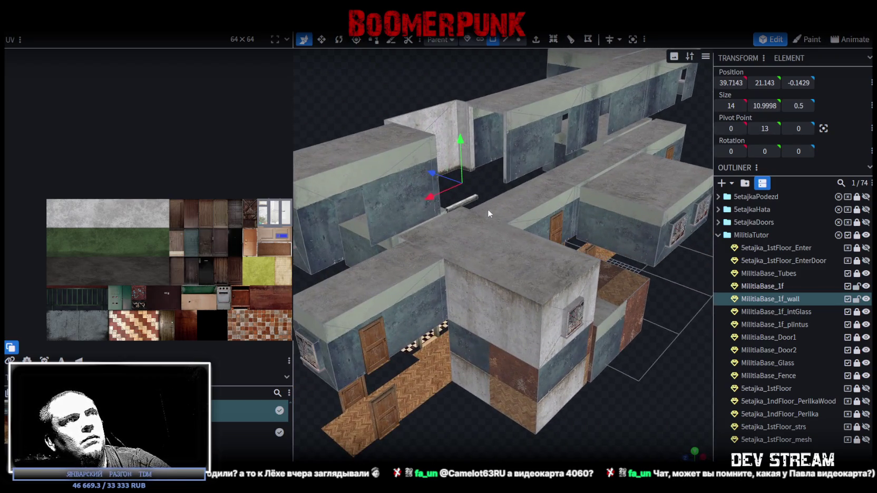
Step: Box-select all upper-storey wall faces of MilitiaBase_1f_wall from a front view
left_click(473, 202)
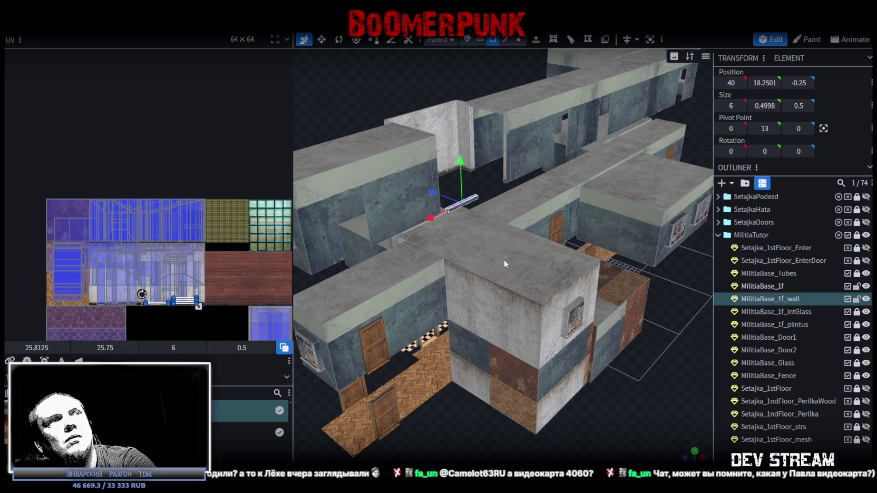
left_click(503, 259)
left_click_drag(615, 322, 659, 378)
scroll(632, 340, "down", 3)
mouse_move(631, 341)
left_mouse_down()
mouse_move(596, 366)
mouse_move(552, 375)
mouse_move(589, 367)
left_mouse_up()
mouse_move(397, 134)
left_mouse_down("ctrl")
mouse_move(574, 221)
mouse_move(422, 234)
mouse_move(410, 293)
mouse_move(349, 234)
left_mouse_up("ctrl")
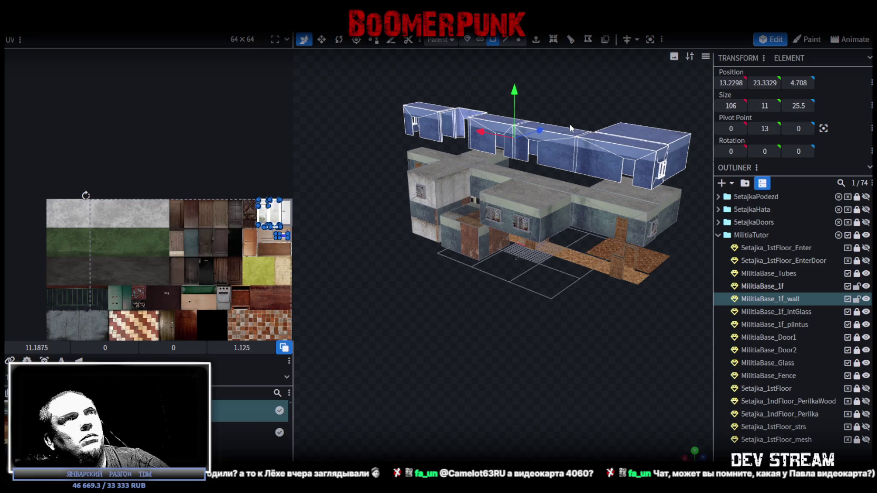
Step: Split the selected faces into a new element, MilitiaBase_1f_wall_selection
right_click(559, 157)
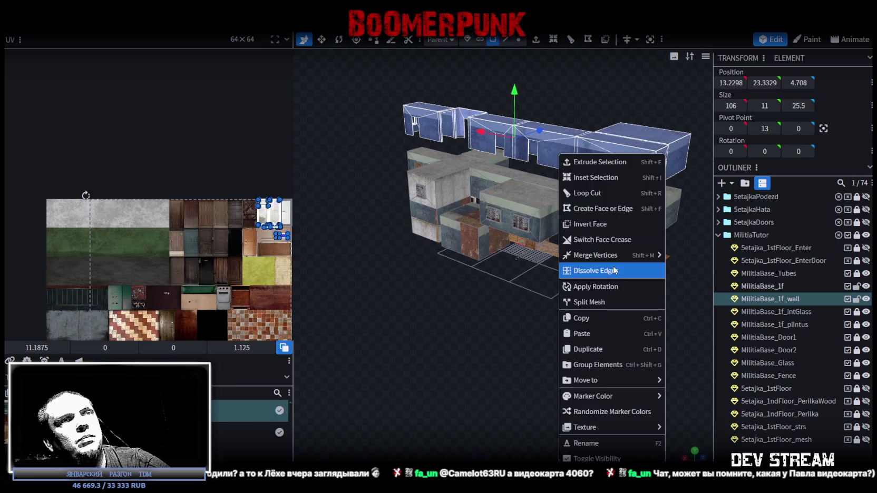
left_click(597, 302)
mouse_move(474, 322)
left_mouse_down()
mouse_move(565, 314)
mouse_move(532, 308)
left_mouse_up()
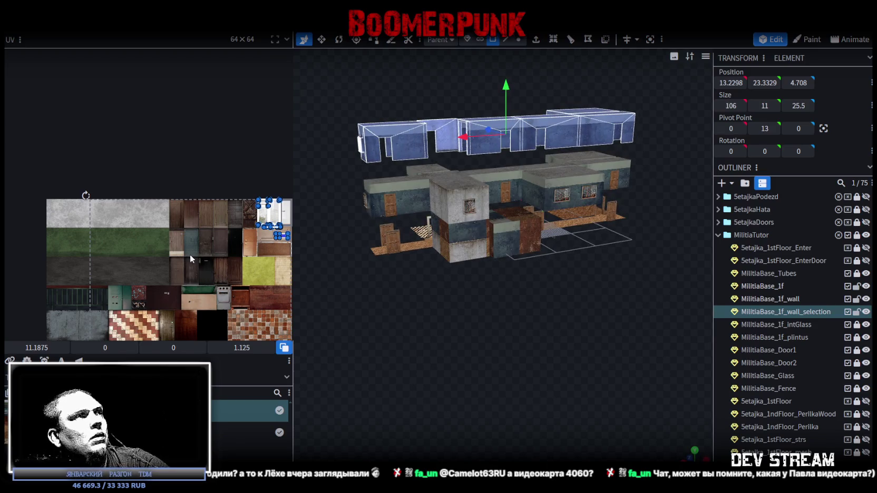
Step: Box-select all of the split walls' UV islands in the UV editor
left_click(207, 260)
left_click(173, 230)
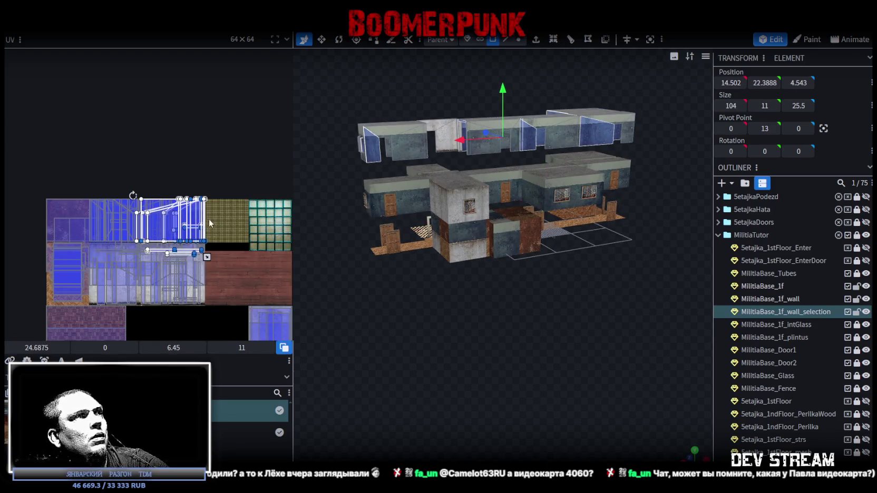
scroll(208, 218, "up", 2)
scroll(218, 226, "up", 2)
middle_click_drag(261, 216, 242, 213)
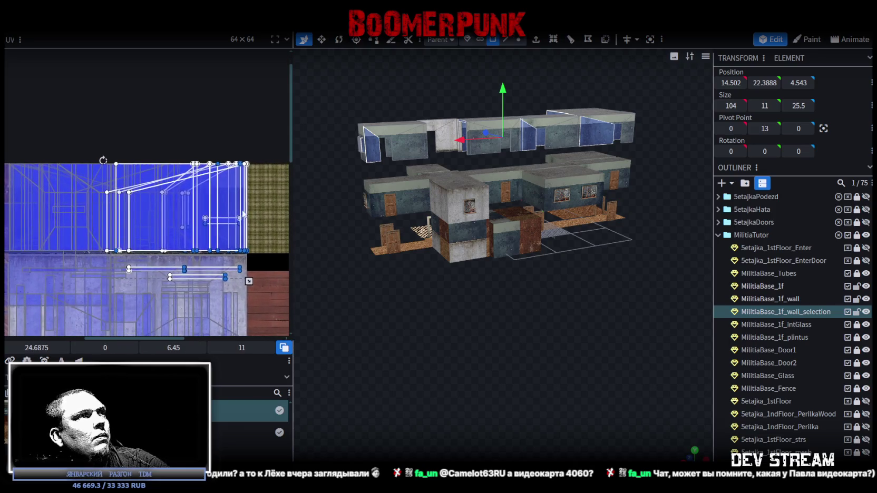
mouse_move(257, 253)
left_mouse_down()
mouse_move(23, 176)
mouse_move(10, 156)
left_mouse_up()
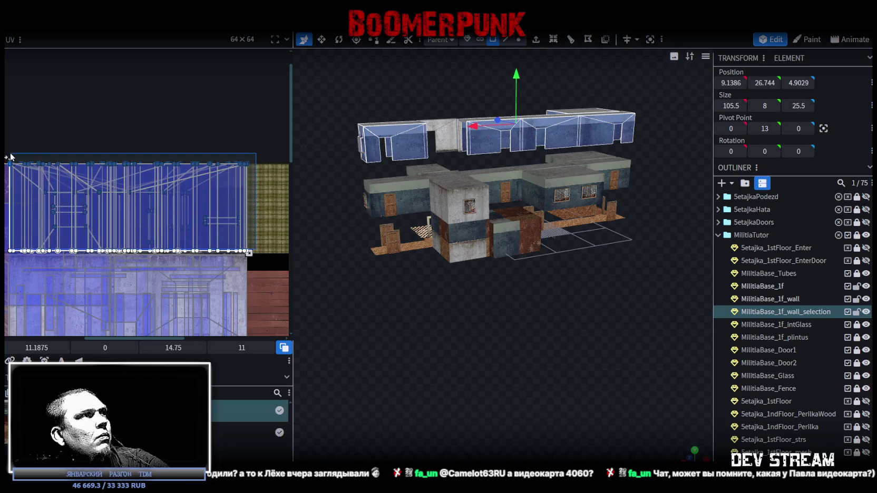
mouse_move(386, 256)
left_mouse_down()
mouse_move(559, 360)
mouse_move(395, 322)
mouse_move(488, 336)
mouse_move(536, 322)
mouse_move(531, 341)
mouse_move(436, 372)
mouse_move(467, 330)
left_mouse_up()
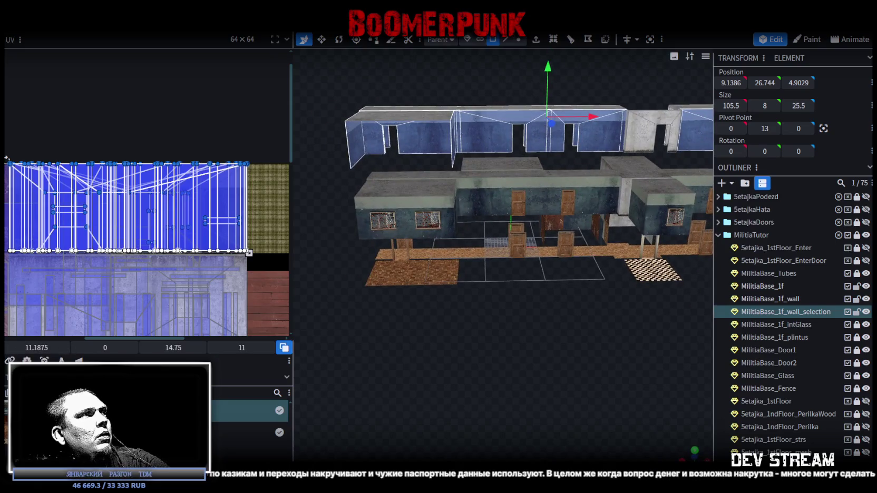
Step: Lower MilitiaBase_1f_wall_selection by 31 units, undoing the first move after the auto-fix prompt
mouse_move(450, 326)
left_mouse_down()
mouse_move(508, 363)
mouse_move(514, 343)
mouse_move(486, 341)
mouse_move(553, 337)
left_mouse_up()
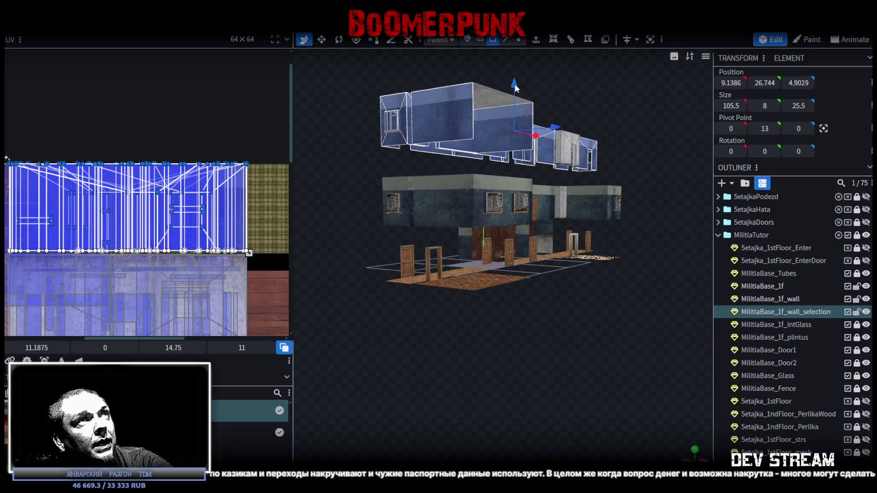
left_click_drag(514, 84, 525, 182)
key("Escape")
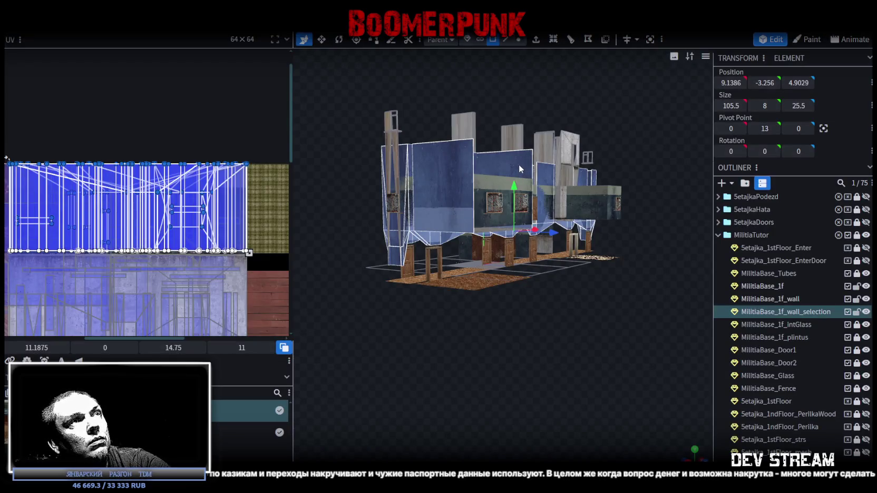
key("ctrl+z")
mouse_move(521, 97)
left_mouse_down()
mouse_move(522, 201)
mouse_move(411, 312)
left_mouse_up()
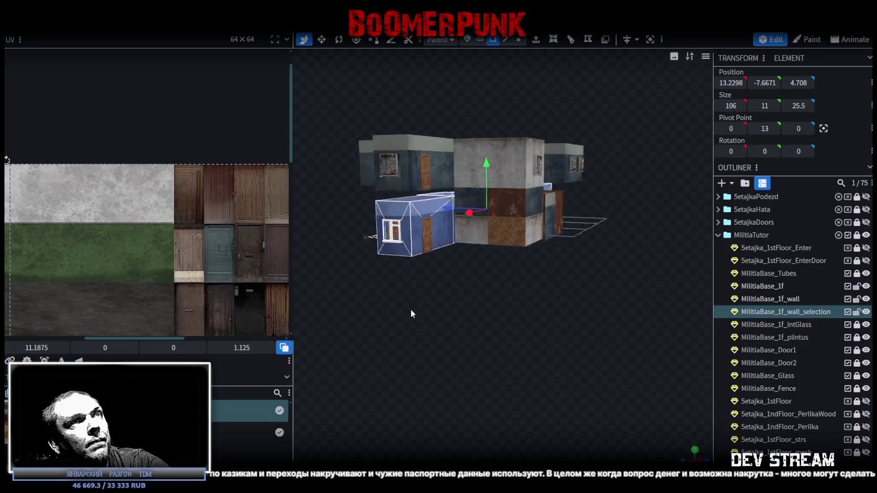
Step: Select two top faces of the walls in a closer view
scroll(380, 319, "up", 5)
mouse_move(355, 326)
left_mouse_down()
mouse_move(392, 272)
mouse_move(548, 314)
mouse_move(596, 312)
mouse_move(557, 341)
mouse_move(612, 359)
mouse_move(484, 180)
mouse_move(541, 258)
mouse_move(552, 349)
mouse_move(578, 353)
mouse_move(593, 342)
mouse_move(452, 252)
mouse_move(462, 301)
mouse_move(497, 272)
mouse_move(504, 285)
left_mouse_up()
scroll(612, 360, "up", 3)
left_click(485, 187)
left_click(504, 182, "shift")
scroll(592, 343, "down", 5)
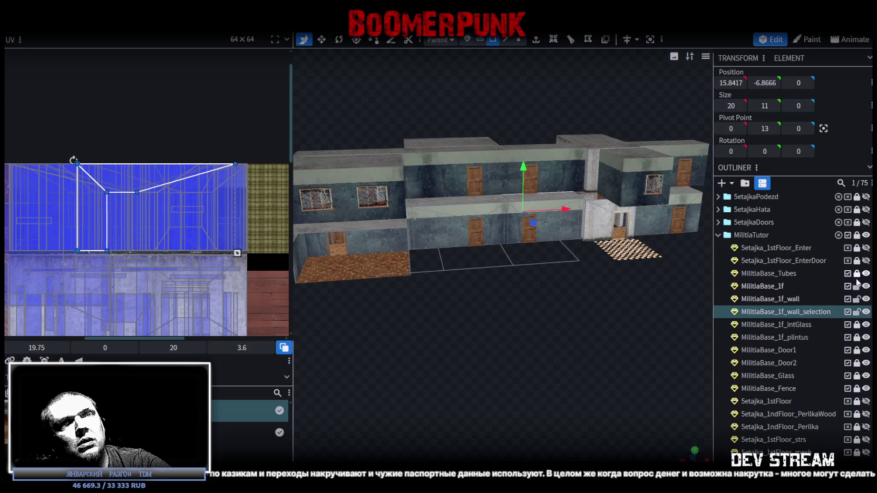
Step: Widen the checkerboard floor patch of MilitiaBase_1f to 12, then delete it
left_click(865, 286)
left_click(857, 287)
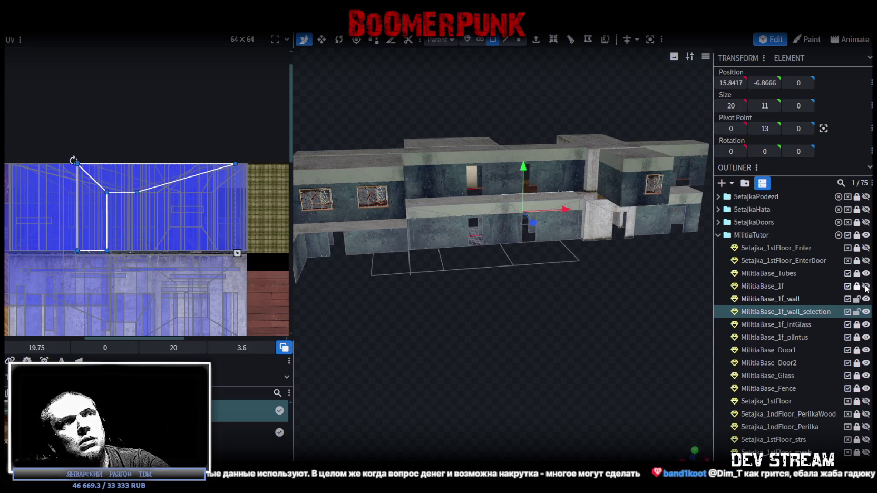
left_click(866, 286)
left_click(865, 286)
left_click(865, 286)
left_click_drag(590, 285, 563, 317)
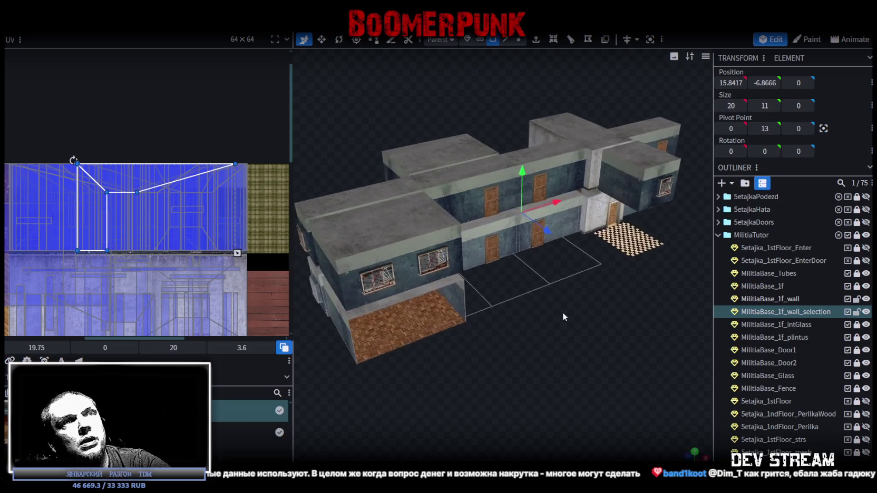
left_click(856, 286)
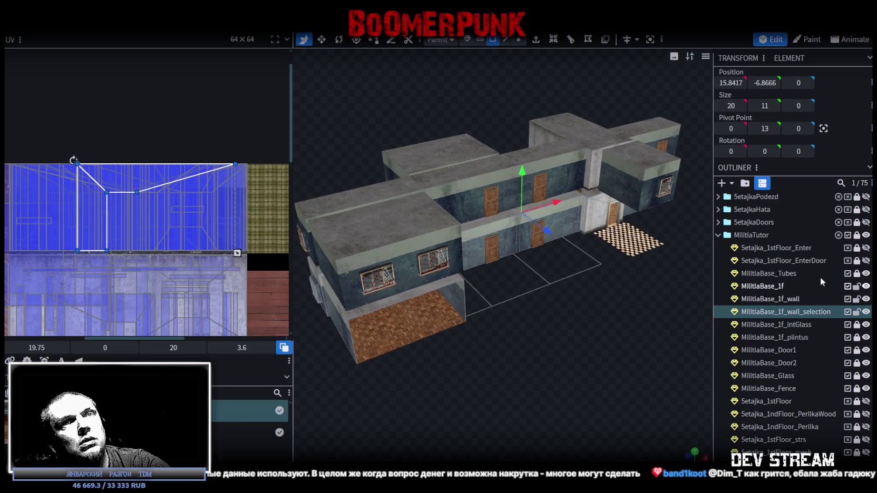
left_click(626, 250)
left_click_drag(626, 250, 614, 240)
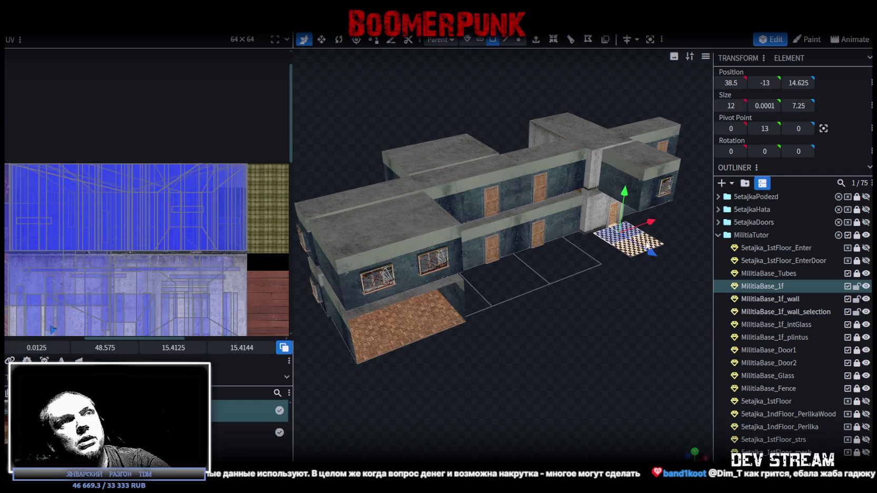
key("Delete")
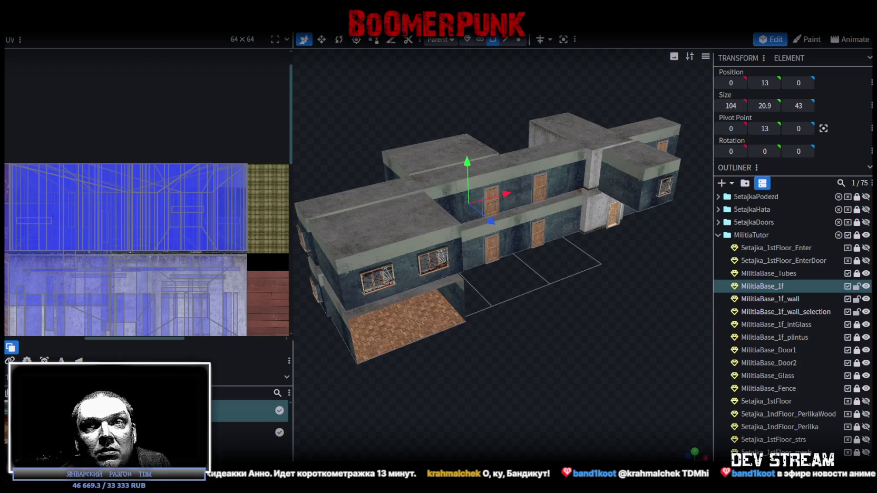
Step: Move the split-off wall element 12 units left in the front view
left_click_drag(505, 358, 512, 308)
scroll(512, 317, "up", 2)
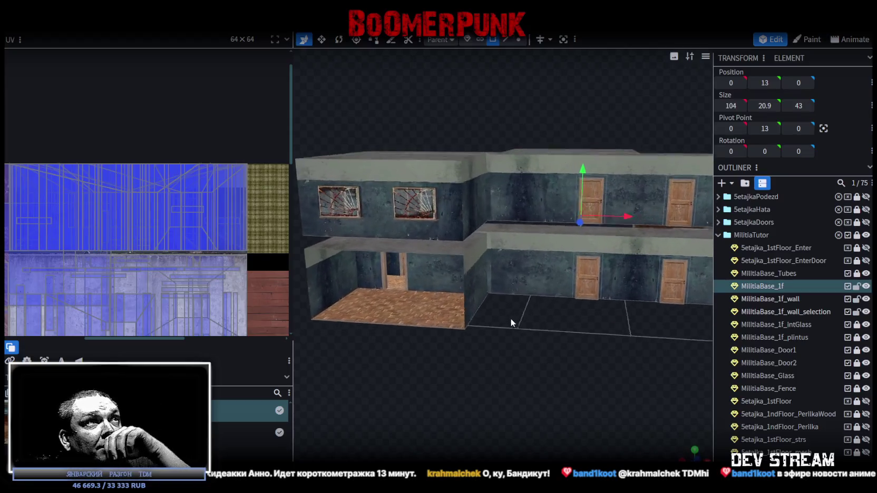
scroll(463, 273, "up", 2)
left_click(462, 271)
key("KP_1")
scroll(511, 331, "up", 3)
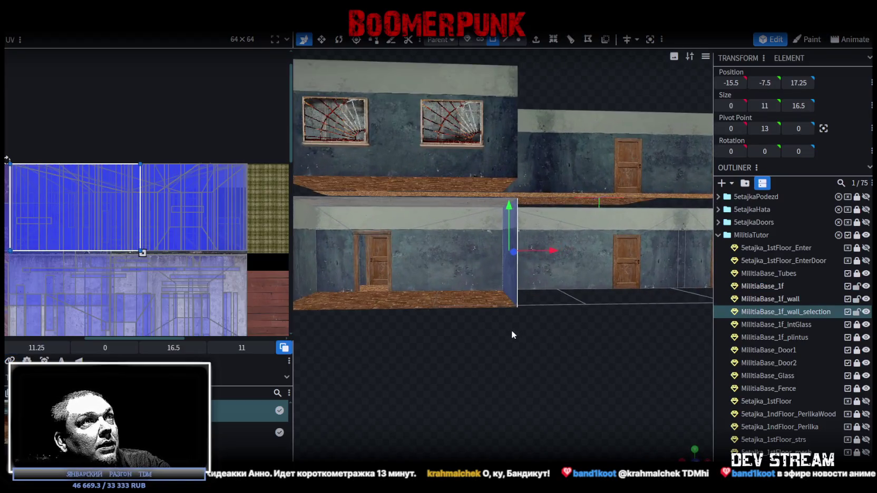
left_click_drag(547, 253, 445, 252)
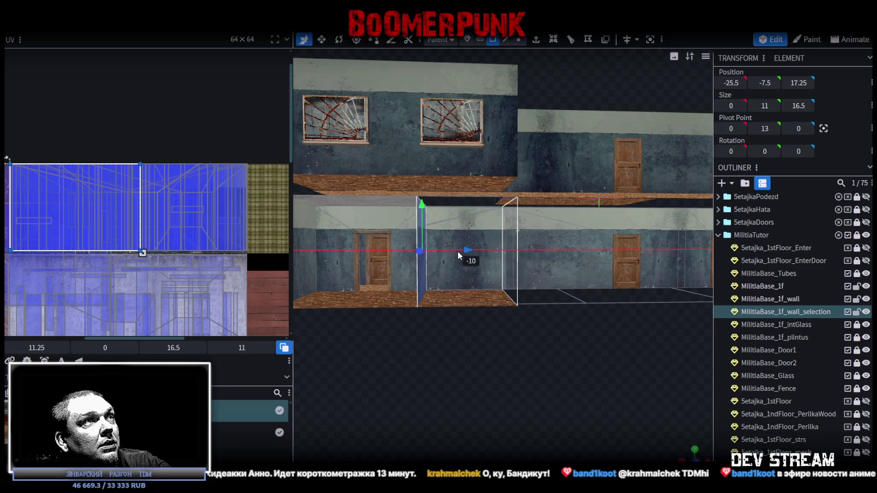
Step: Delete the blue partition face, then select the MilitiaBase_1f floor
mouse_move(448, 261)
left_mouse_down()
mouse_move(489, 313)
mouse_move(529, 335)
left_mouse_up()
mouse_move(584, 325)
left_mouse_down()
mouse_move(568, 348)
mouse_move(455, 315)
mouse_move(577, 307)
mouse_move(551, 292)
mouse_move(529, 312)
mouse_move(528, 340)
mouse_move(406, 318)
mouse_move(367, 353)
mouse_move(398, 338)
mouse_move(503, 346)
mouse_move(473, 318)
mouse_move(409, 333)
mouse_move(481, 328)
left_mouse_up()
scroll(409, 333, "up", 5)
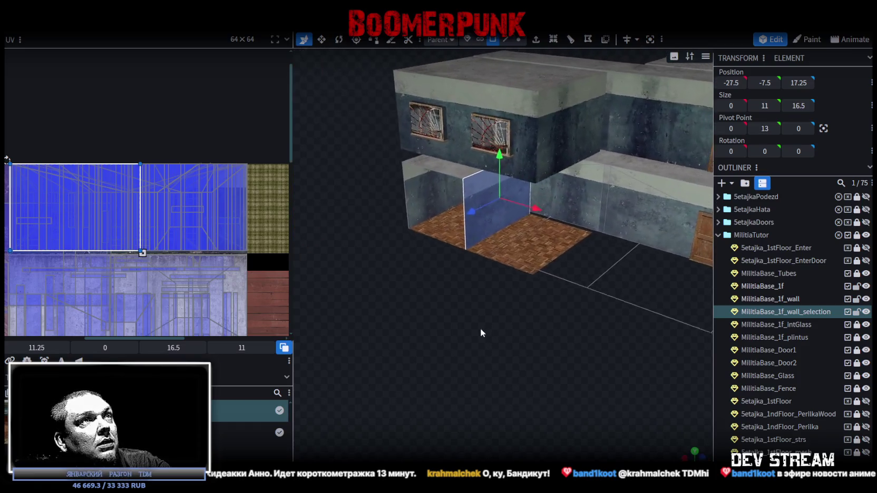
scroll(477, 330, "up", 5)
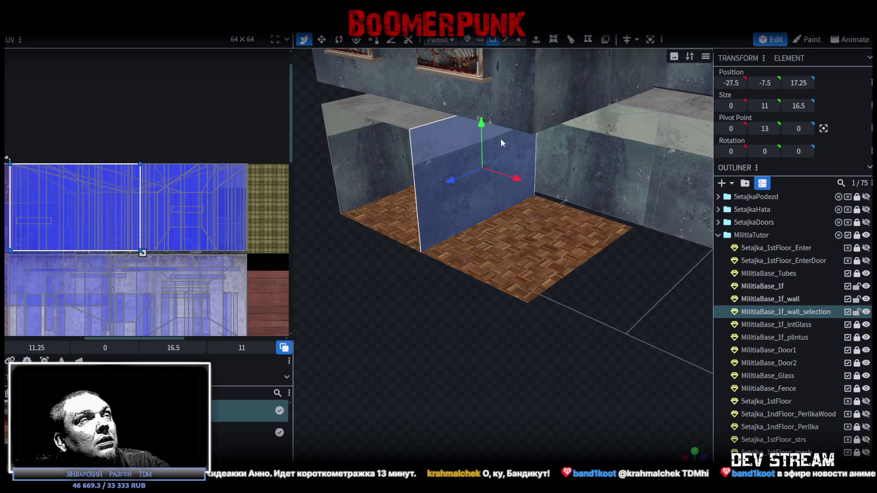
scroll(475, 339, "down", 5)
scroll(442, 341, "up", 5)
mouse_move(442, 341)
left_mouse_down()
mouse_move(567, 302)
mouse_move(511, 326)
mouse_move(509, 264)
left_mouse_up()
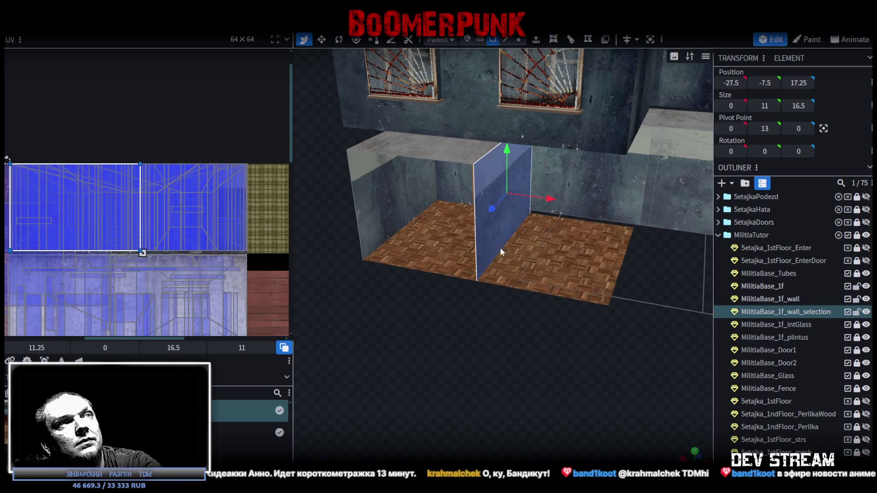
left_click(514, 253)
left_click(536, 269)
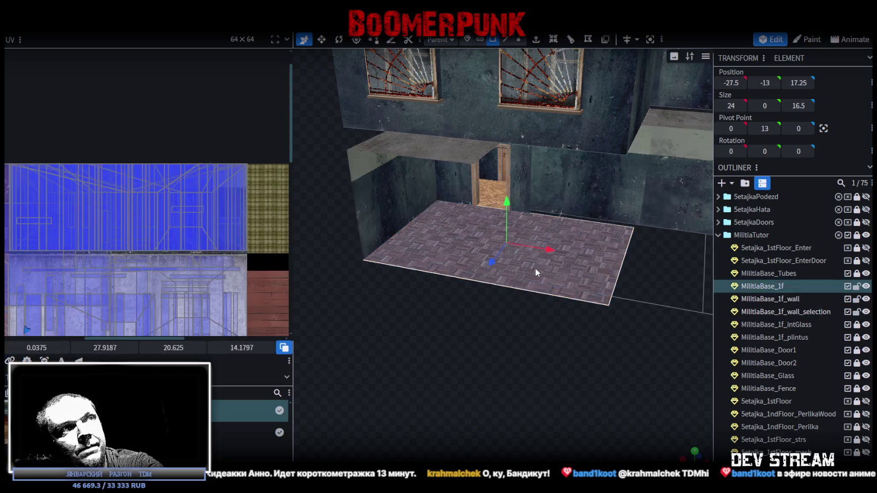
left_click_drag(509, 299, 504, 322)
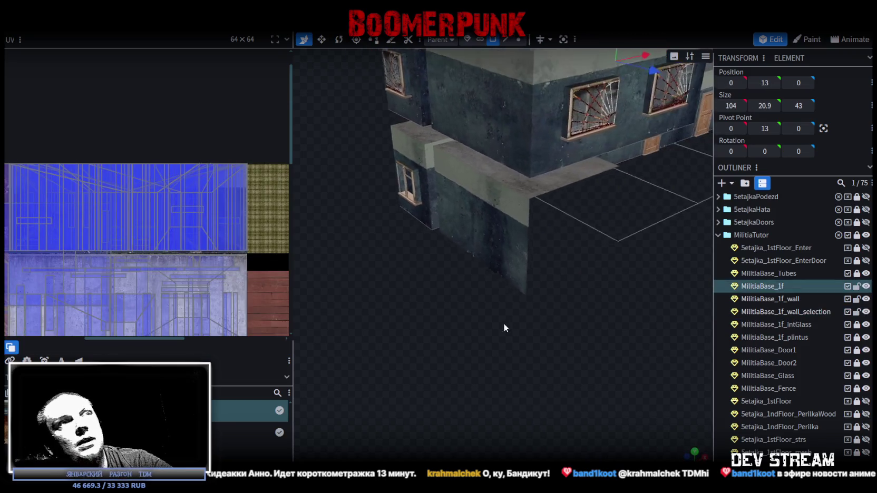
Step: Split the inner ground-floor wall with a loop cut (1 cut, offset 6)
left_click(505, 218)
left_click(505, 40)
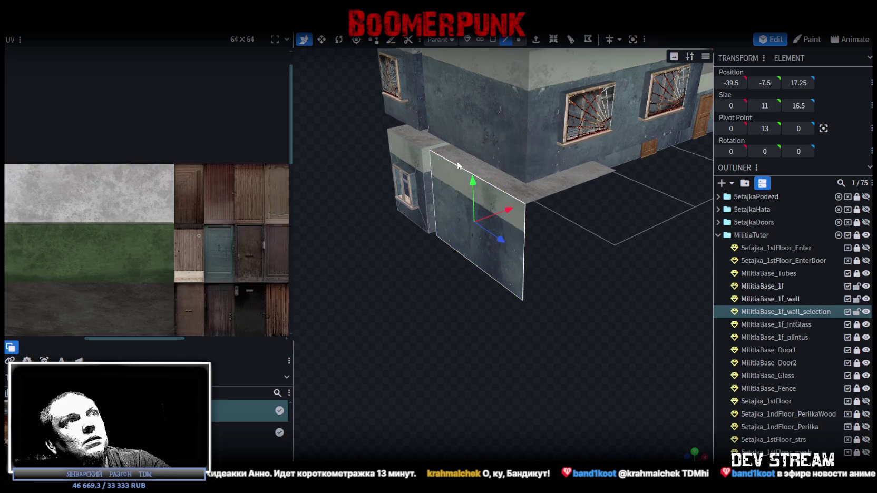
mouse_move(523, 278)
left_mouse_down()
mouse_move(515, 287)
mouse_move(471, 289)
mouse_move(466, 272)
mouse_move(468, 285)
mouse_move(450, 294)
mouse_move(499, 309)
mouse_move(480, 299)
mouse_move(493, 306)
left_mouse_up()
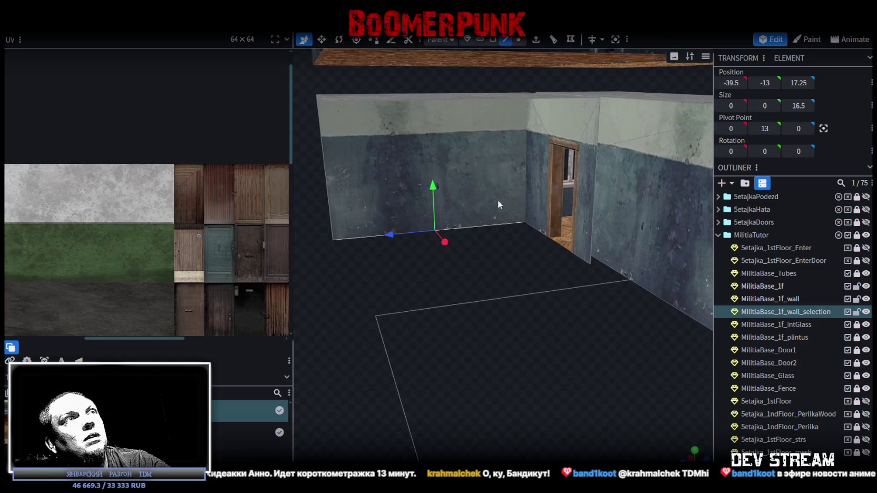
left_click(554, 42)
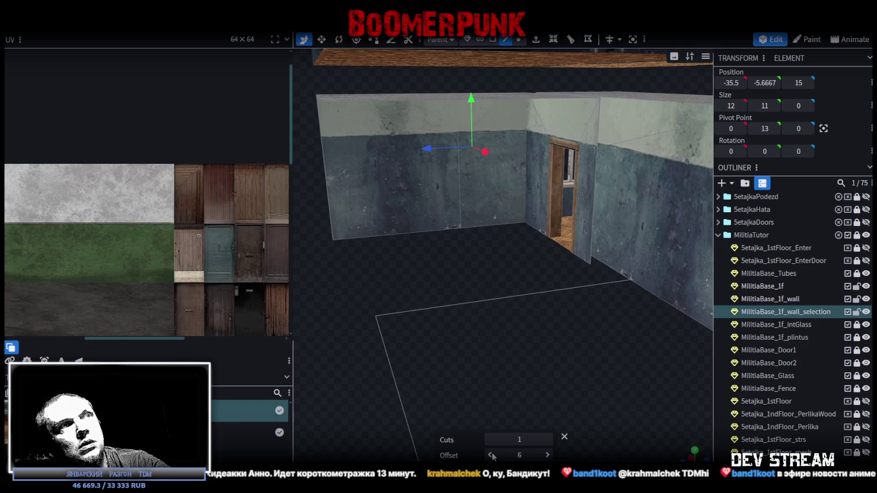
Step: Delete the upper section of the left inner wall in face selection mode
scroll(449, 283, "up", 3)
left_click_drag(481, 312, 366, 199)
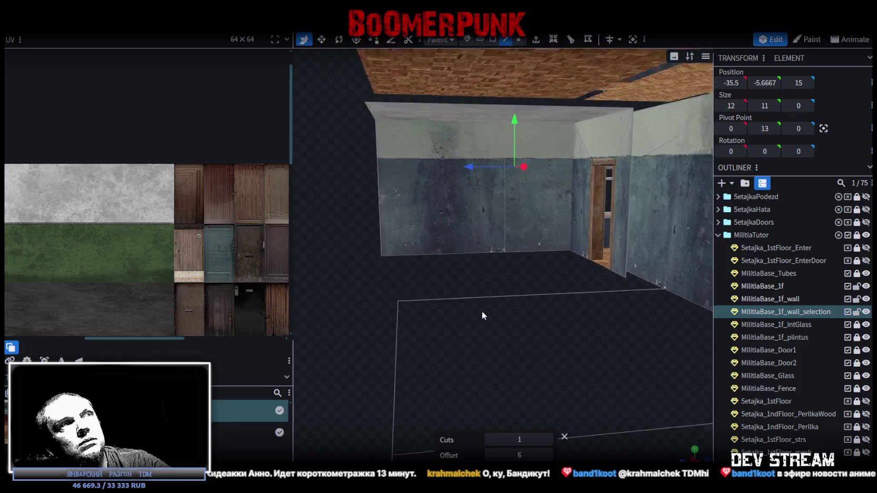
left_click(416, 119)
left_click(438, 140)
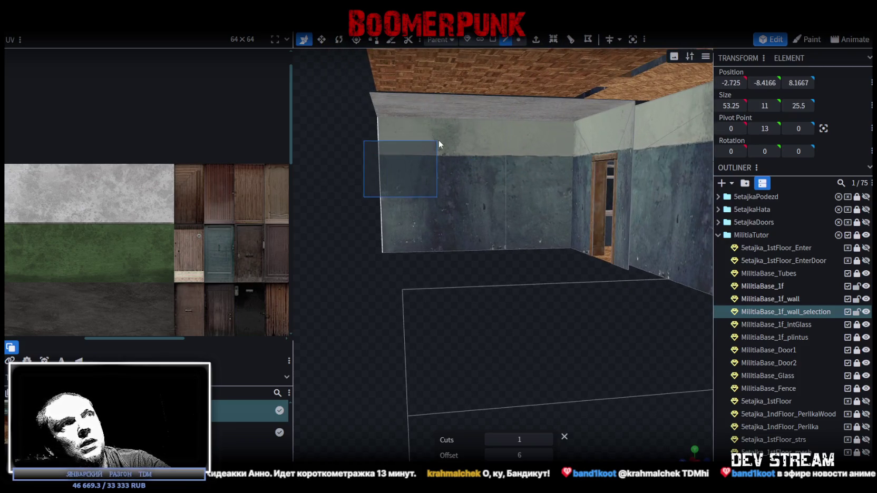
left_click(492, 39)
left_click(460, 216)
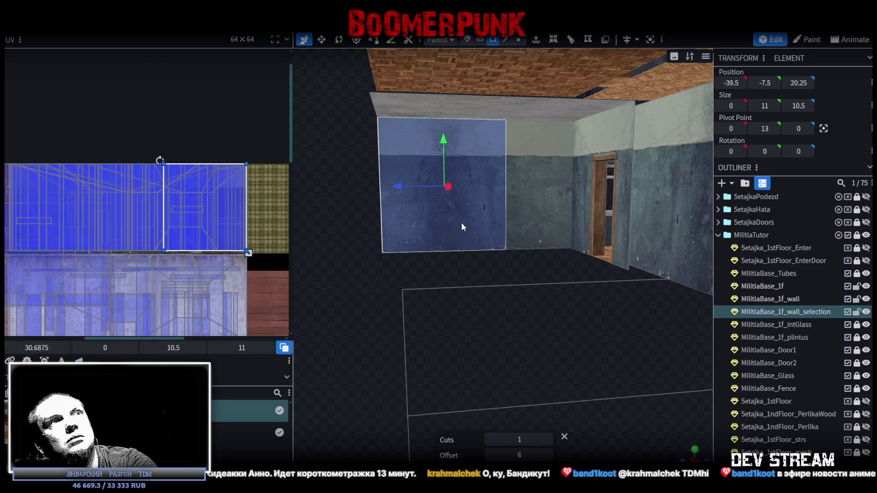
key("Delete")
Step: Delete the ceiling face above the wall gap
left_click_drag(480, 305, 519, 77)
left_click(519, 76)
left_click_drag(493, 250, 481, 300)
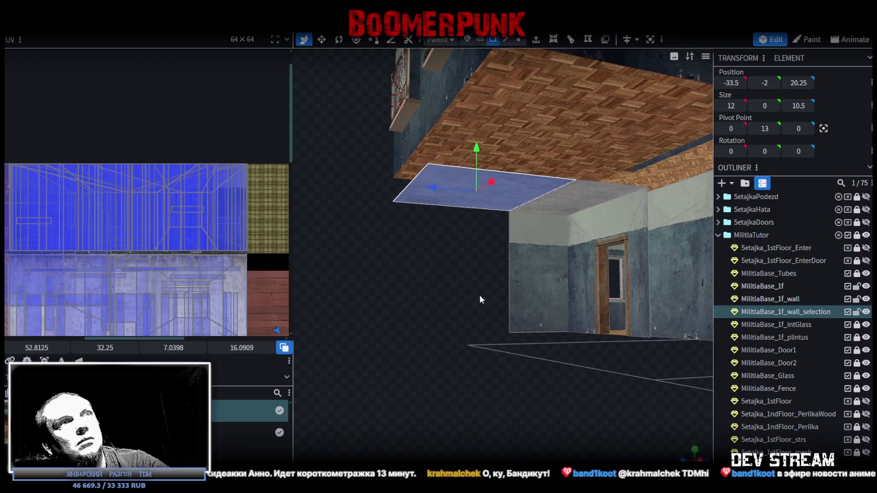
key("Delete")
mouse_move(469, 336)
left_mouse_down()
mouse_move(473, 351)
mouse_move(643, 377)
mouse_move(553, 362)
mouse_move(627, 364)
mouse_move(575, 350)
mouse_move(449, 387)
mouse_move(538, 386)
mouse_move(454, 365)
mouse_move(428, 370)
mouse_move(534, 365)
mouse_move(421, 347)
mouse_move(496, 367)
mouse_move(499, 352)
mouse_move(481, 318)
mouse_move(620, 341)
mouse_move(464, 332)
mouse_move(502, 315)
mouse_move(330, 313)
mouse_move(312, 322)
mouse_move(376, 300)
mouse_move(386, 303)
mouse_move(409, 373)
mouse_move(491, 356)
left_mouse_up()
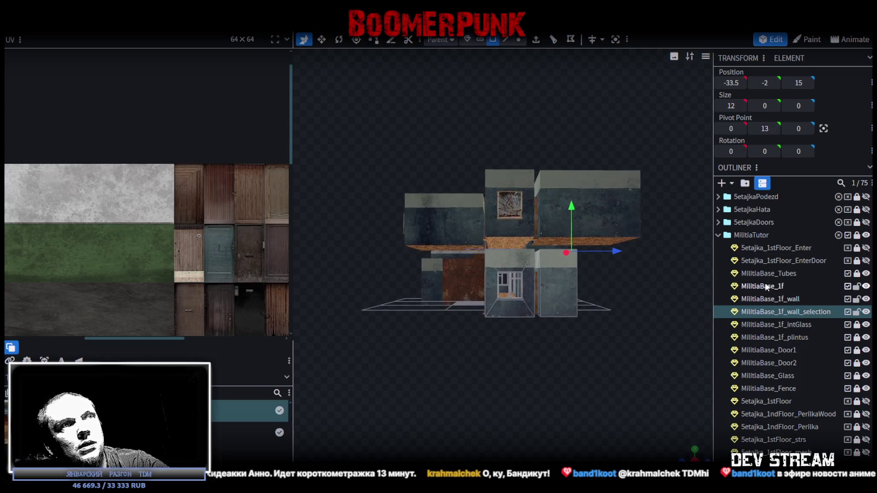
Step: In front orthographic view, box-select the upper-floor faces and split them into a separate mesh
left_click(767, 285)
left_click_drag(363, 373, 644, 273)
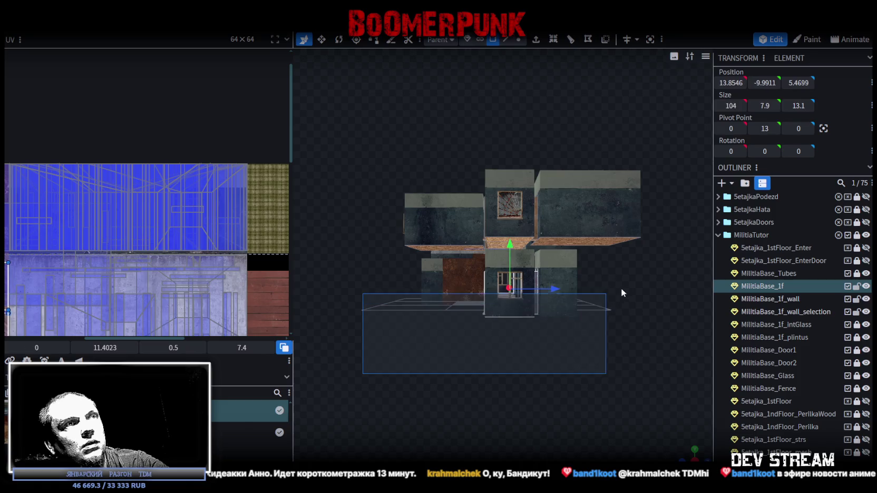
mouse_move(641, 329)
left_mouse_down()
mouse_move(562, 332)
mouse_move(653, 348)
left_mouse_up()
key("KP_1")
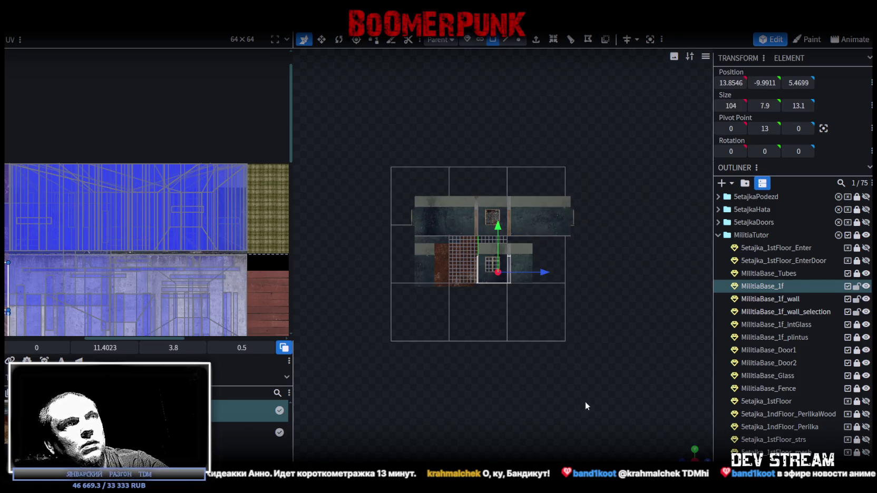
scroll(408, 382, "up", 2)
scroll(475, 389, "up", 2)
left_click_drag(340, 383, 686, 220)
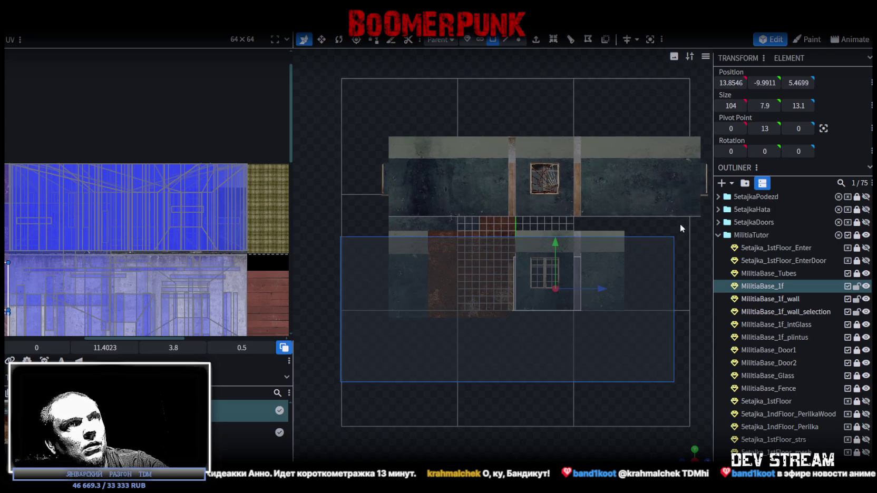
right_click(576, 295)
left_click(612, 303)
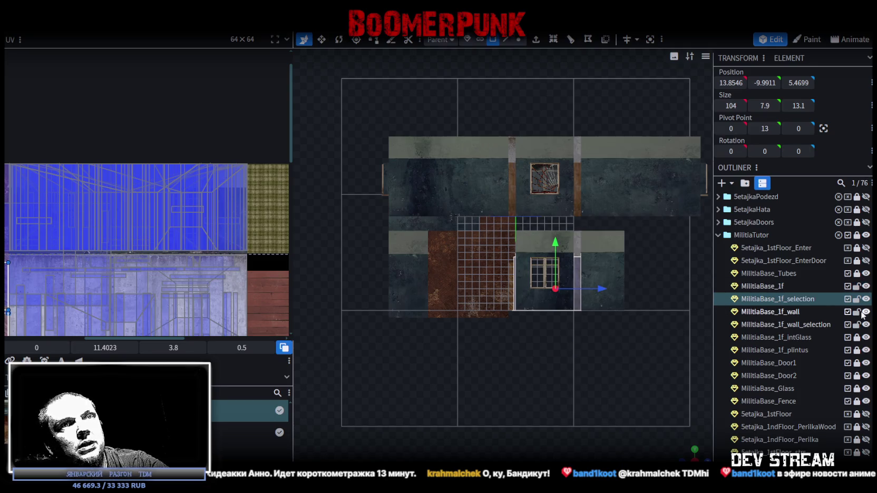
Step: Move both MilitiaBase_2f pieces below MilitiaBase_Fence in the outliner
left_click(777, 299)
type("2")
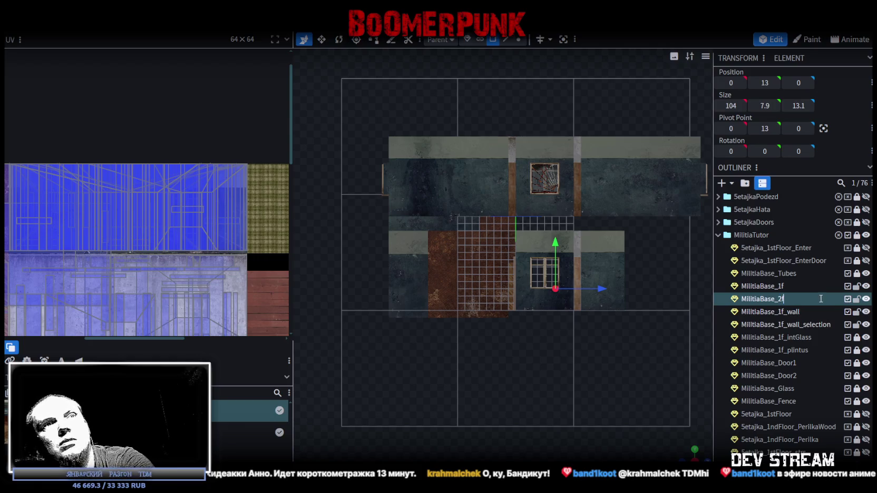
left_click(783, 325)
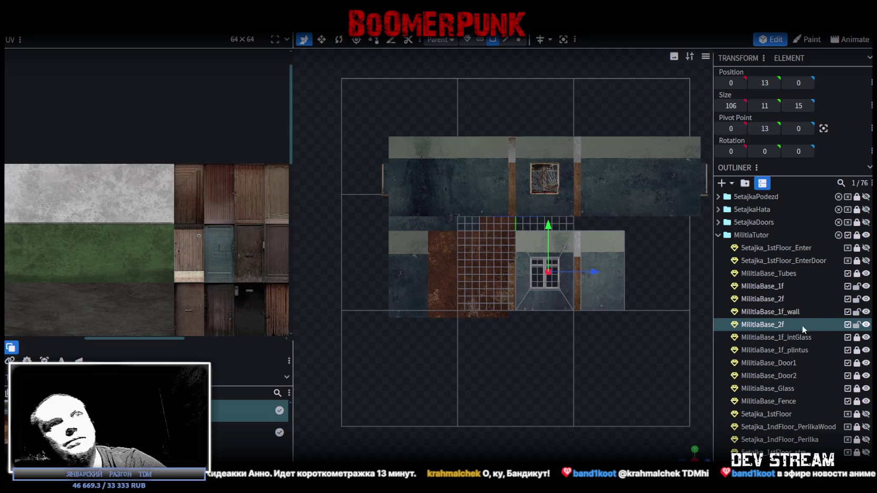
left_click(769, 298, "ctrl")
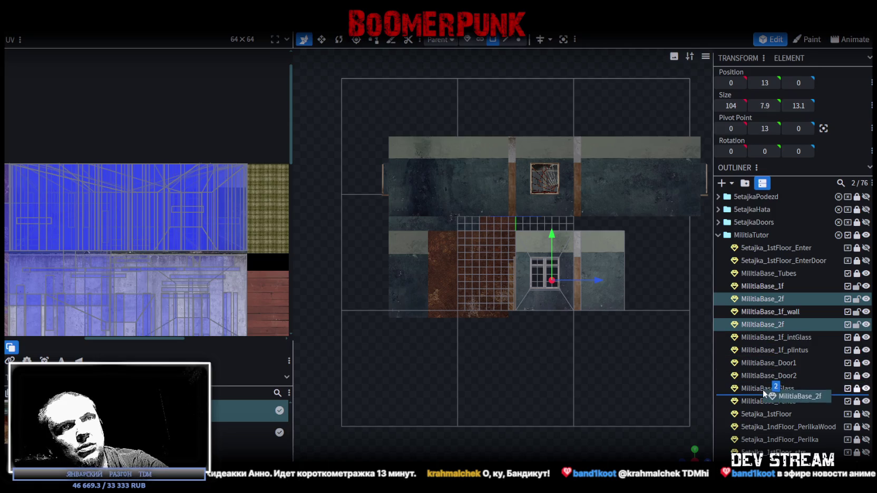
left_click_drag(765, 339, 765, 405)
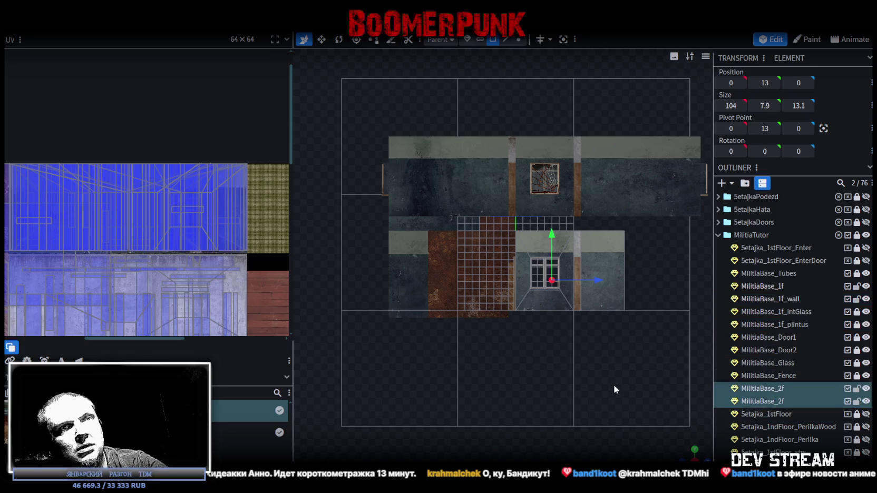
scroll(614, 390, "down", 2)
mouse_move(685, 457)
left_mouse_down()
mouse_move(507, 353)
mouse_move(594, 363)
mouse_move(557, 409)
mouse_move(558, 344)
mouse_move(591, 332)
mouse_move(554, 335)
mouse_move(597, 327)
mouse_move(557, 321)
mouse_move(619, 302)
mouse_move(545, 304)
mouse_move(579, 294)
mouse_move(534, 299)
mouse_move(563, 291)
mouse_move(534, 299)
mouse_move(561, 277)
mouse_move(658, 273)
left_mouse_up()
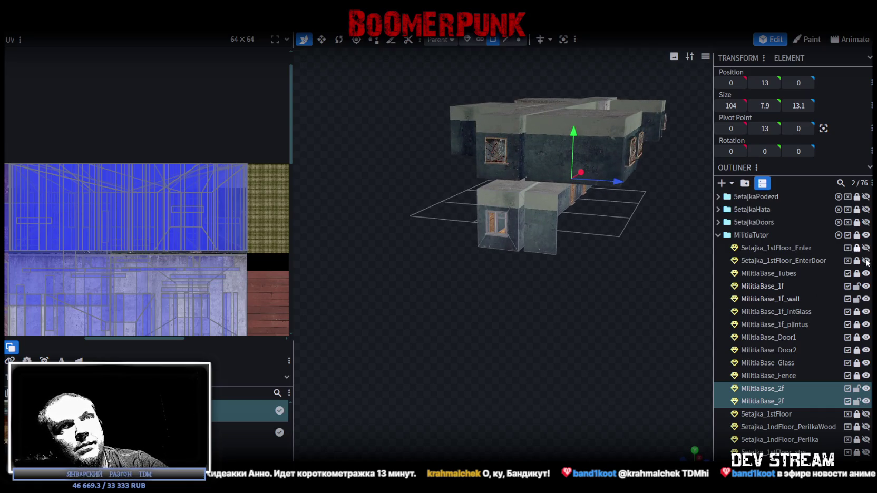
Step: Hide MilitiaTutor, then show only MilitiaBase_2f, MilitiaBase_1f and MilitiaBase_1f_wall
left_click(867, 235)
left_click(866, 236)
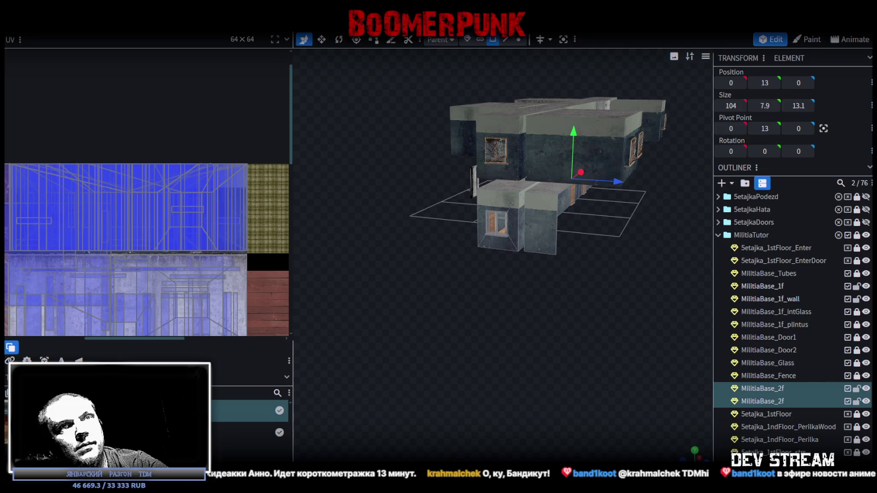
left_click(867, 236)
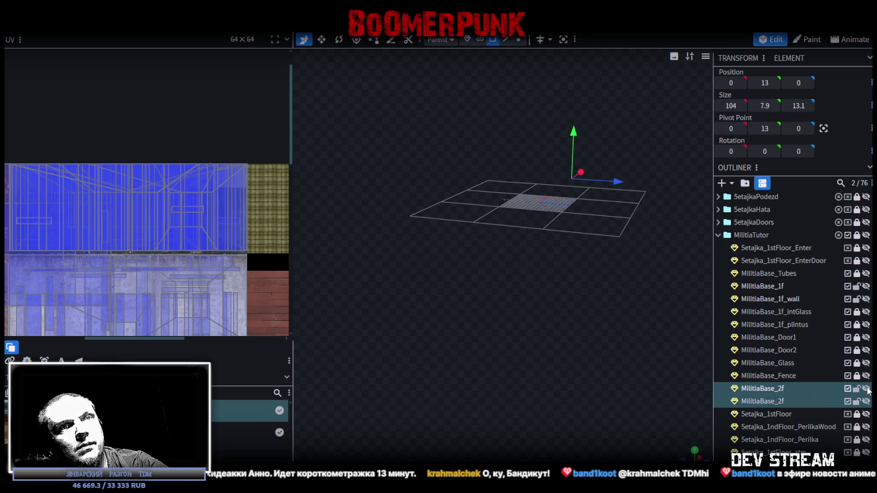
left_click(867, 391)
mouse_move(471, 313)
left_mouse_down()
mouse_move(499, 248)
mouse_move(599, 347)
mouse_move(626, 336)
mouse_move(551, 276)
mouse_move(526, 288)
mouse_move(595, 249)
mouse_move(697, 290)
mouse_move(564, 290)
mouse_move(575, 293)
left_mouse_up()
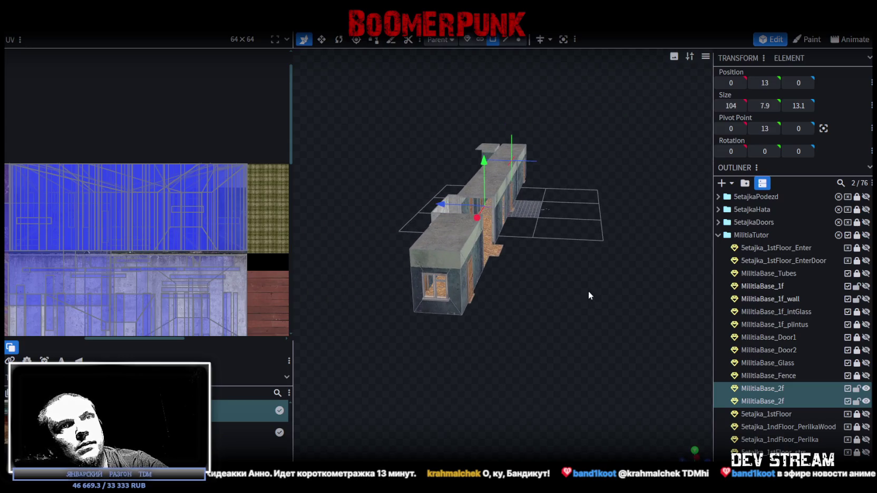
left_click(865, 286)
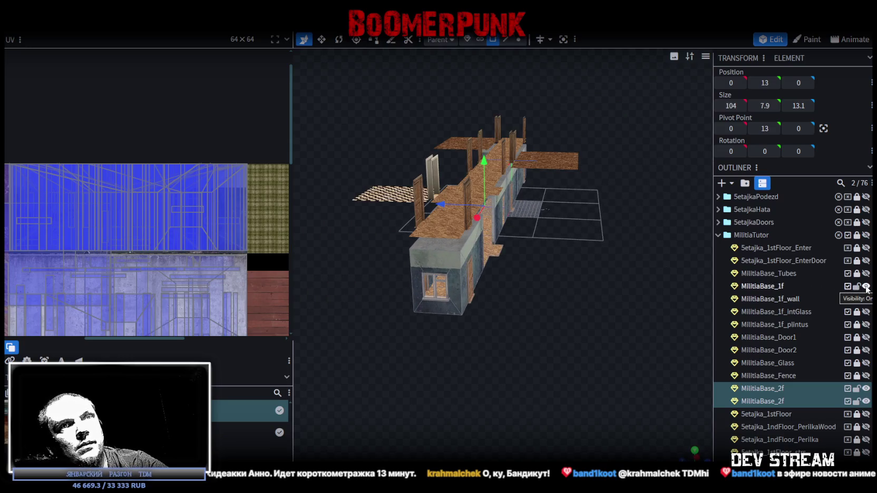
left_click(866, 299)
mouse_move(718, 273)
left_mouse_down()
mouse_move(525, 284)
mouse_move(500, 222)
mouse_move(564, 283)
mouse_move(584, 245)
mouse_move(584, 264)
mouse_move(545, 217)
mouse_move(489, 257)
mouse_move(469, 289)
mouse_move(554, 231)
mouse_move(570, 310)
mouse_move(559, 319)
mouse_move(500, 265)
left_mouse_up()
left_click(500, 222)
Step: Split the selected wall faces into a new mesh, rename it MilitiaBase_2f_wall, and place it below MilitiaBase_2f
right_click(500, 265)
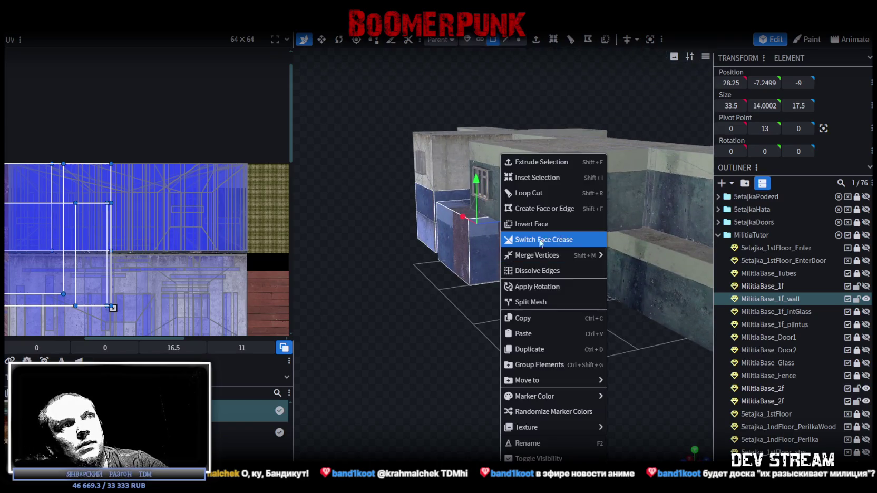
left_click(538, 302)
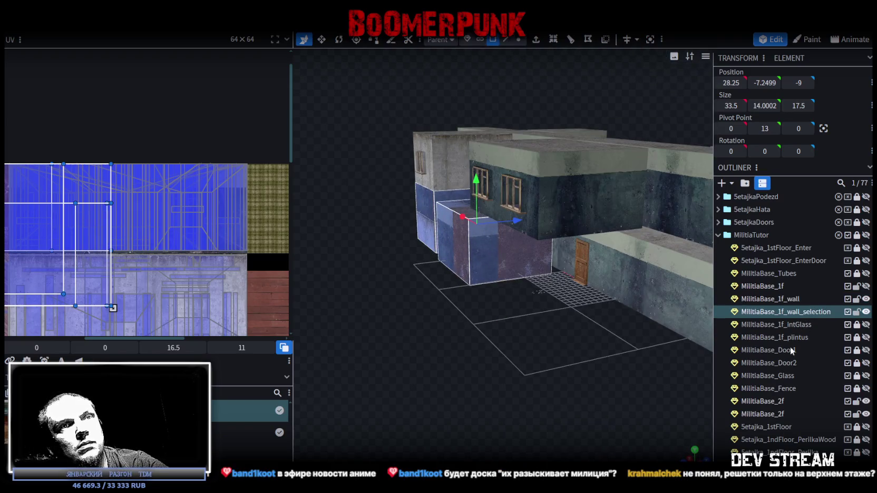
left_click(867, 414)
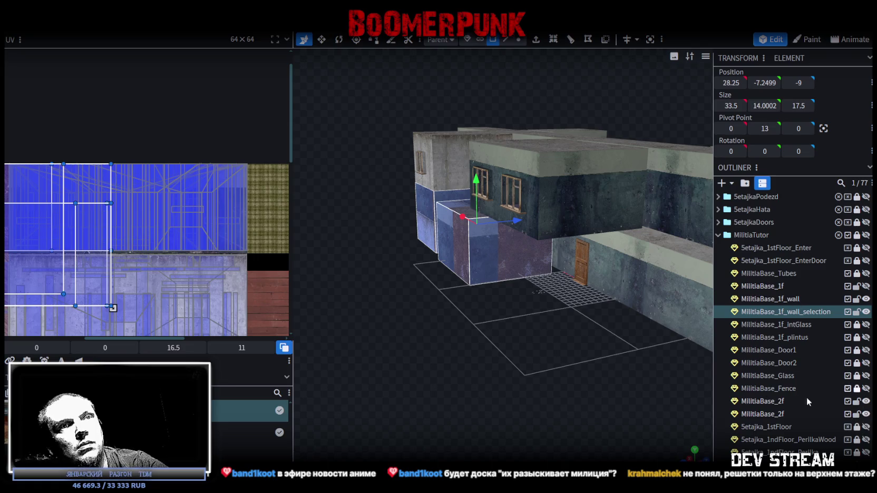
left_click(866, 402)
left_click(866, 402)
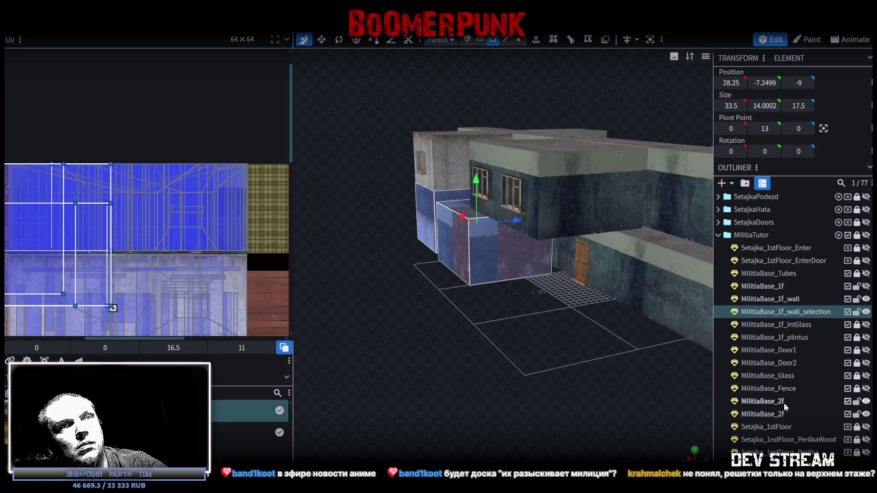
double_click(786, 402)
type("_wall")
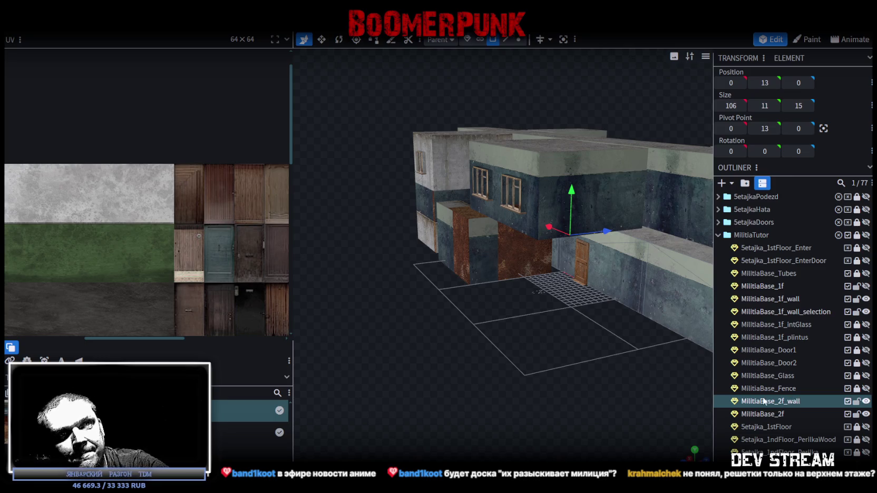
left_click_drag(763, 401, 762, 415)
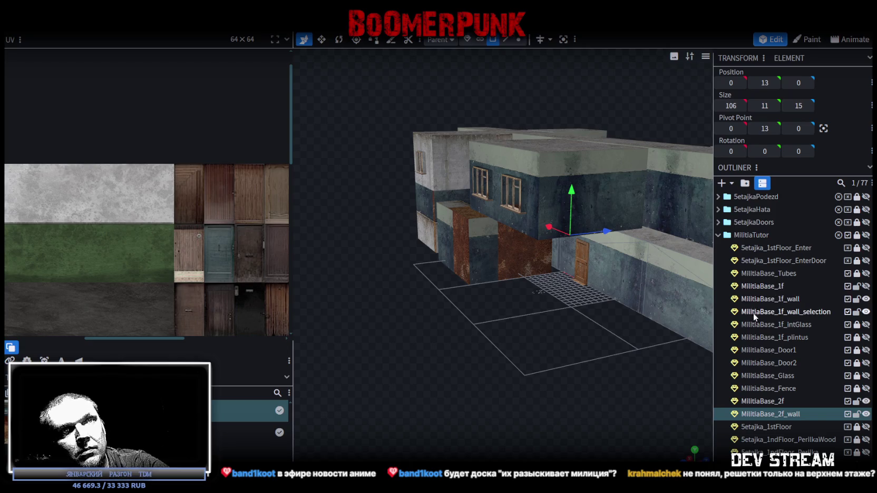
Step: Merge MilitiaBase_1f_wall_selection into MilitiaBase_2f_wall, weld overlapping vertices, and hide MilitiaBase_1f_wall
left_click(797, 315)
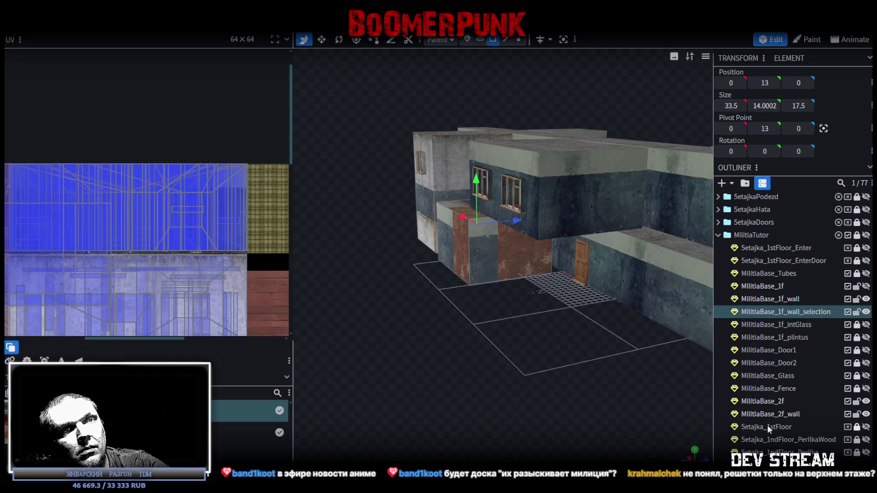
left_click(769, 414, "ctrl")
right_click(782, 309)
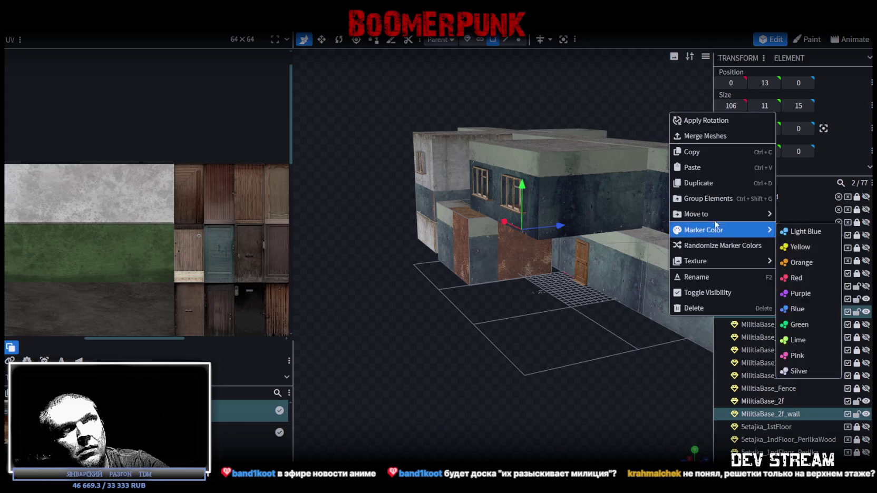
left_click(718, 136)
left_click_drag(655, 183, 563, 383)
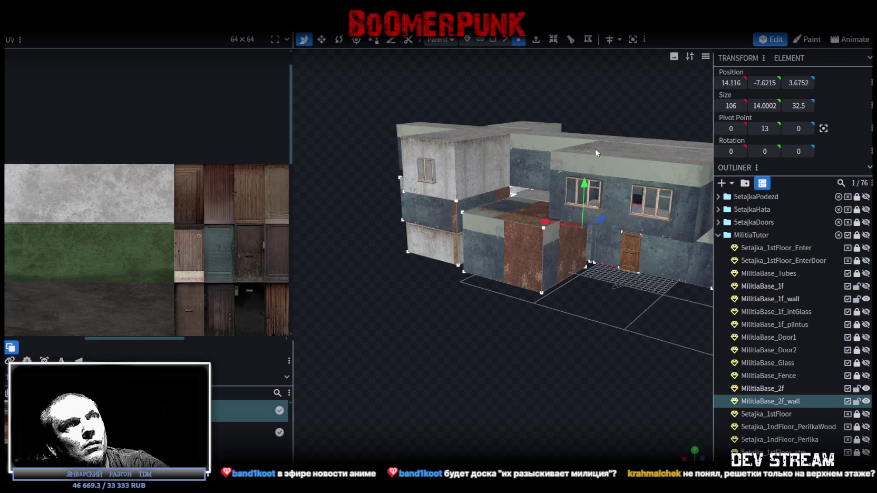
left_click_drag(584, 186, 585, 185)
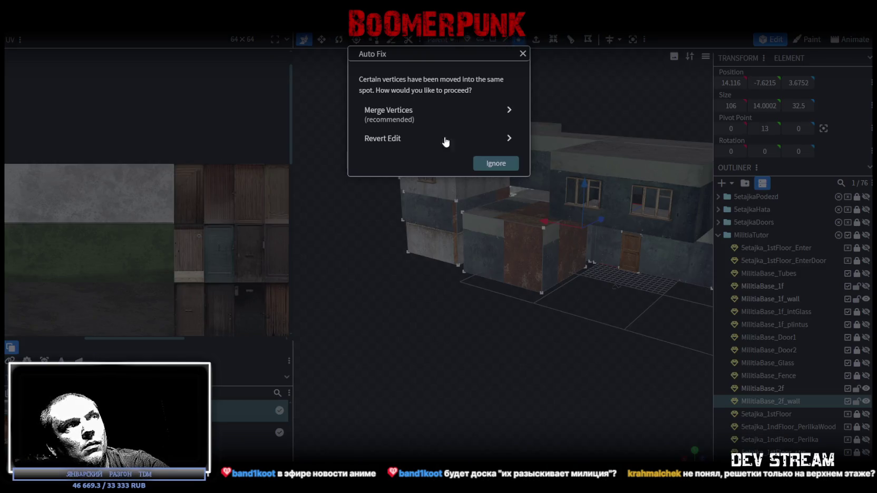
left_click(416, 119)
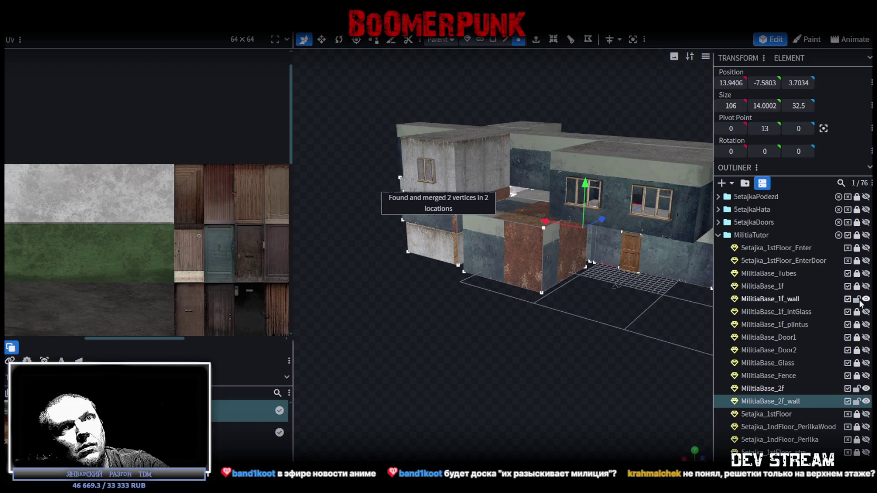
left_click(866, 300)
mouse_move(537, 343)
left_mouse_down()
mouse_move(654, 343)
mouse_move(660, 329)
mouse_move(529, 375)
mouse_move(543, 384)
mouse_move(551, 382)
mouse_move(423, 362)
mouse_move(632, 306)
mouse_move(561, 334)
left_mouse_up()
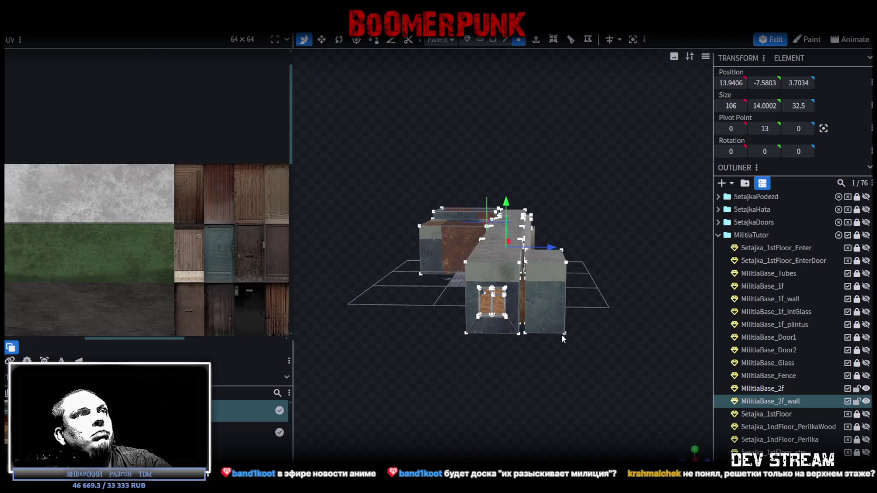
Step: Orbit around the upper storey, selecting several room faces, then clear the selection
mouse_move(561, 370)
left_mouse_down()
mouse_move(409, 402)
mouse_move(342, 397)
mouse_move(561, 385)
mouse_move(443, 371)
mouse_move(423, 391)
mouse_move(438, 407)
mouse_move(553, 190)
left_mouse_up()
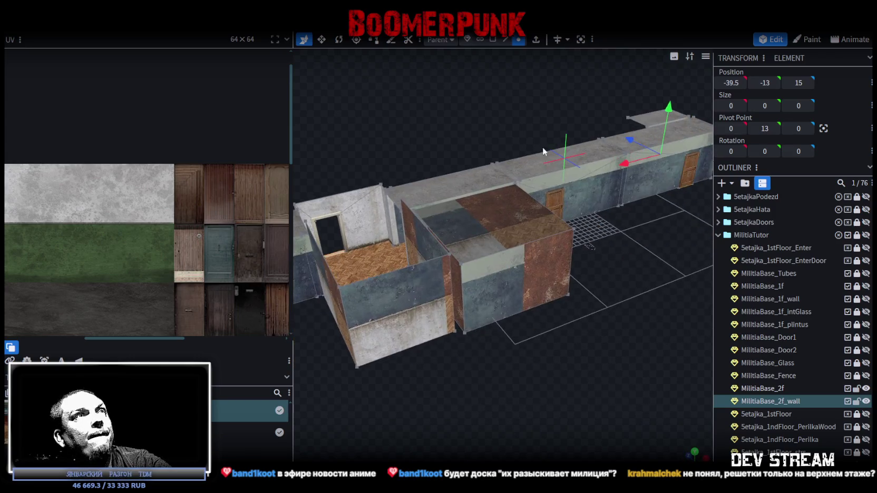
left_click(569, 295)
mouse_move(592, 300)
left_mouse_down()
mouse_move(461, 324)
mouse_move(532, 276)
mouse_move(516, 249)
mouse_move(510, 347)
mouse_move(450, 310)
mouse_move(454, 358)
mouse_move(443, 319)
mouse_move(440, 398)
mouse_move(455, 408)
mouse_move(443, 365)
left_mouse_up()
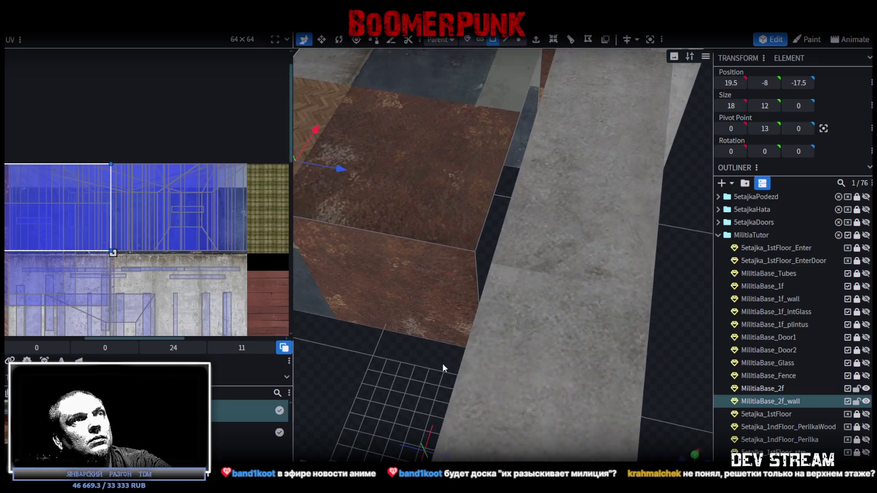
mouse_move(478, 199)
left_mouse_down()
mouse_move(433, 314)
mouse_move(494, 313)
mouse_move(559, 230)
mouse_move(490, 349)
mouse_move(457, 185)
left_mouse_up()
left_click(451, 187)
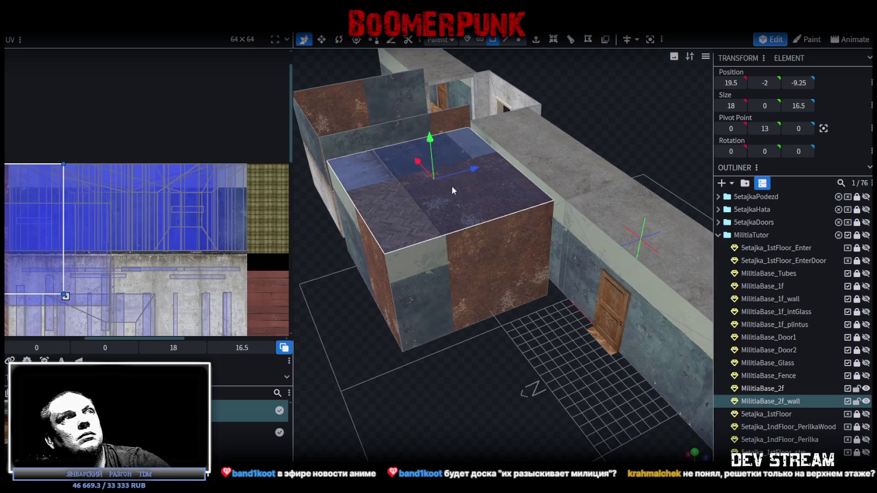
mouse_move(460, 242)
left_mouse_down()
mouse_move(551, 371)
mouse_move(481, 301)
mouse_move(499, 308)
mouse_move(452, 219)
left_mouse_up()
left_click(452, 220)
left_click(551, 214, "shift")
left_click(569, 249, "shift")
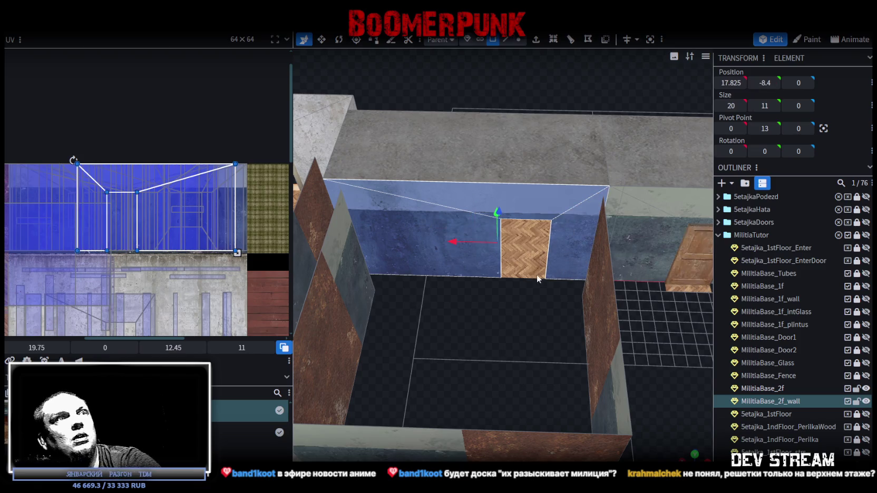
left_click(471, 282)
mouse_move(463, 290)
left_mouse_down()
mouse_move(510, 332)
mouse_move(457, 351)
mouse_move(538, 398)
mouse_move(524, 368)
left_mouse_up()
Step: Slide the partition wall face along X from 29 to 10
scroll(525, 368, "down", 5)
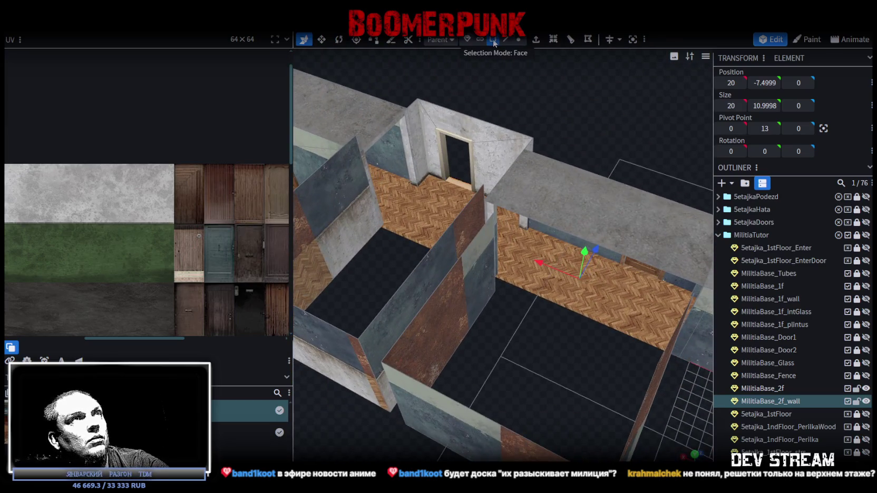
left_click(469, 300)
mouse_move(469, 300)
left_mouse_down()
mouse_move(546, 358)
mouse_move(551, 387)
left_mouse_up()
mouse_move(455, 358)
left_mouse_down()
mouse_move(555, 337)
mouse_move(474, 312)
mouse_move(605, 318)
mouse_move(486, 361)
mouse_move(503, 367)
left_mouse_up()
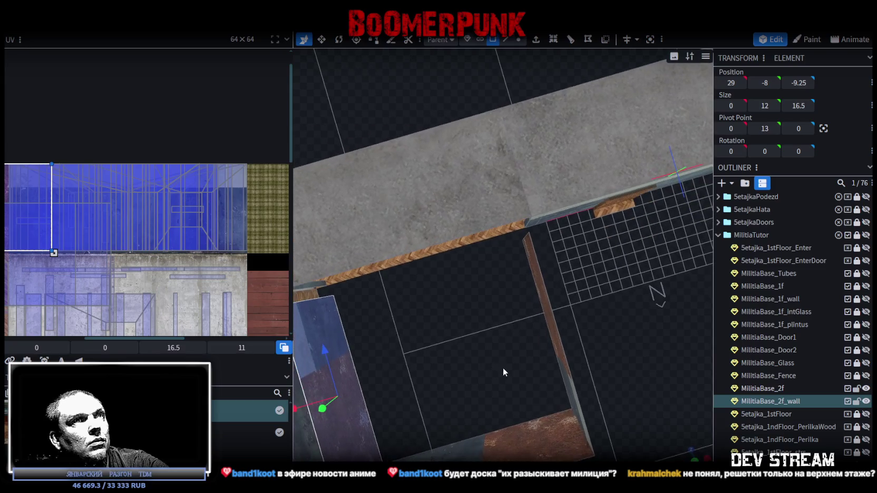
mouse_move(548, 322)
left_mouse_down()
mouse_move(605, 285)
mouse_move(512, 331)
left_mouse_up()
mouse_move(620, 324)
left_mouse_down()
mouse_move(581, 342)
mouse_move(496, 347)
mouse_move(453, 338)
mouse_move(463, 177)
mouse_move(451, 233)
mouse_move(473, 228)
mouse_move(466, 286)
mouse_move(504, 334)
mouse_move(541, 132)
left_mouse_up()
left_click(505, 40)
scroll(426, 241, "up", 3)
Step: Extrude the partition wall's top edge into a face, then extrude that face by 1 for thickness
left_click(427, 242)
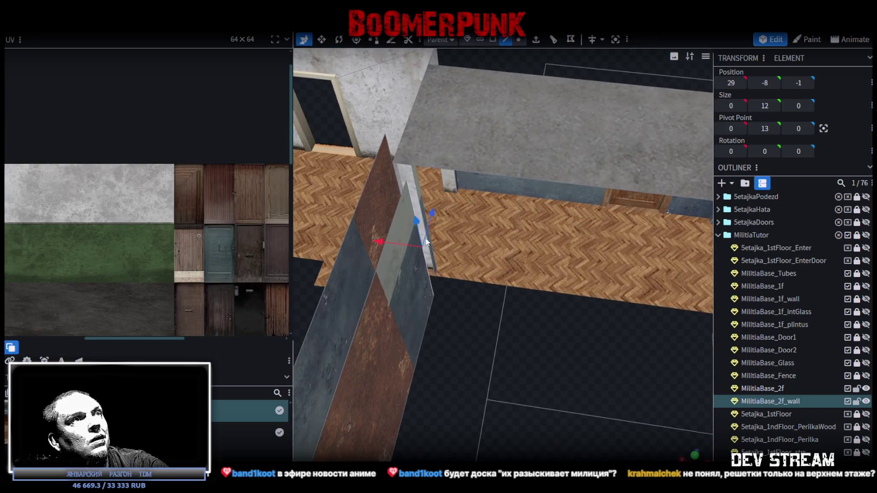
left_click(536, 41)
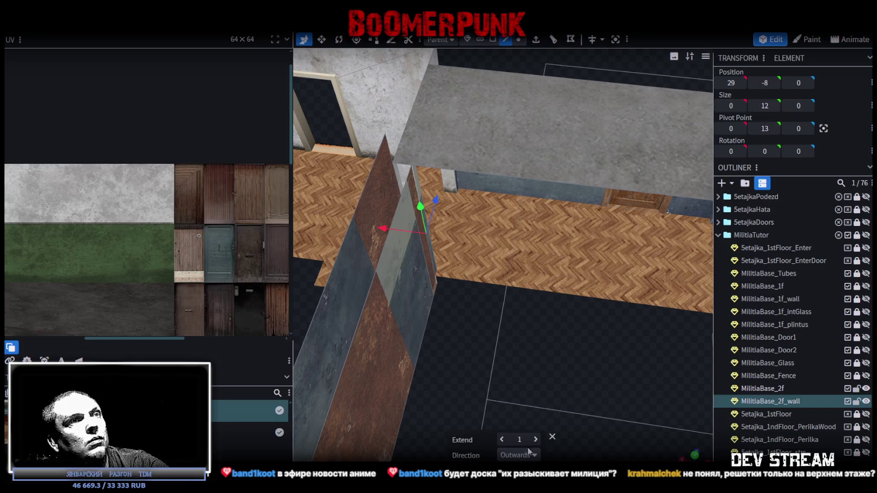
mouse_move(527, 379)
left_mouse_down()
mouse_move(423, 296)
mouse_move(428, 310)
mouse_move(510, 324)
mouse_move(444, 150)
left_mouse_up()
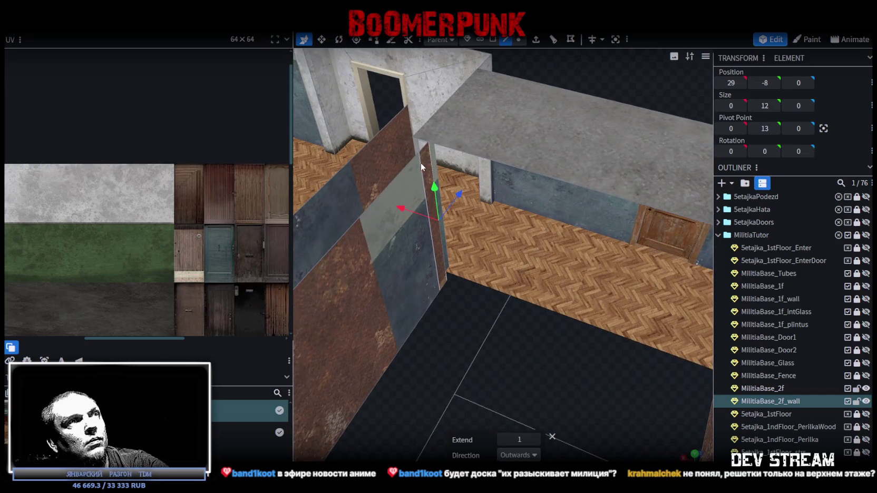
left_click(434, 170)
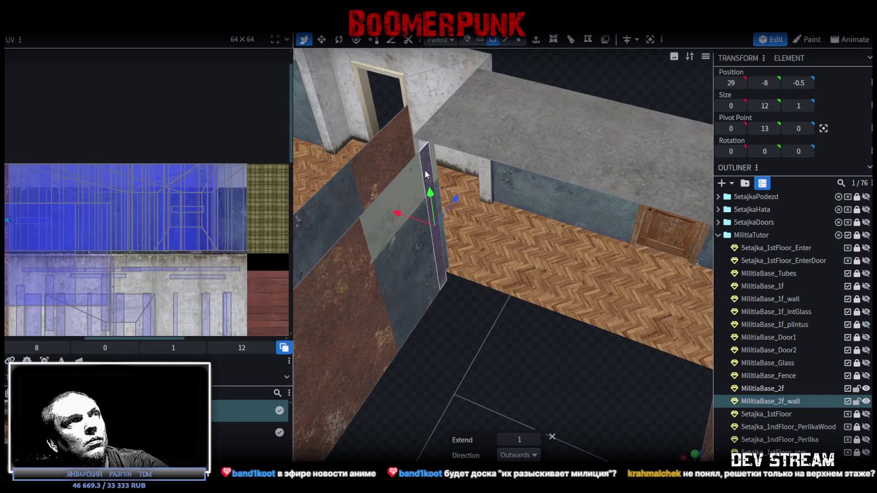
left_click_drag(434, 170, 583, 114)
left_click(536, 42)
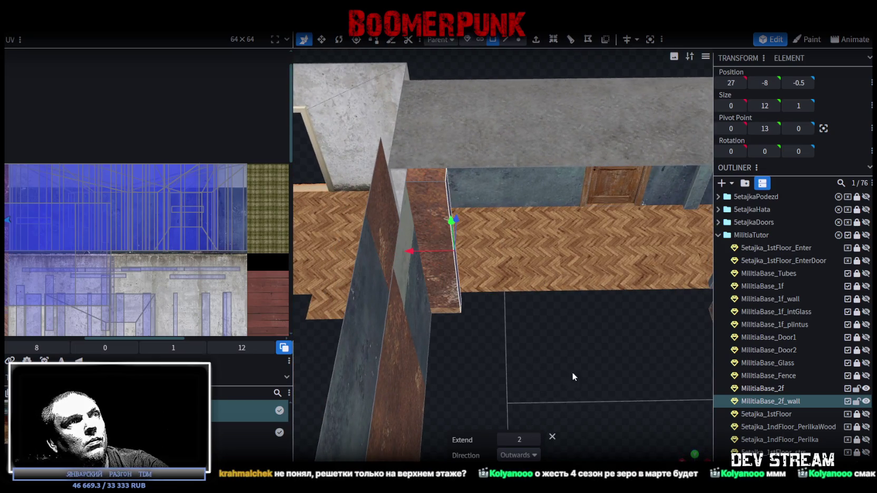
left_click_drag(538, 422, 584, 198)
Step: Extrude the other partition wall's thin end face by 2 to make a solid end piece
left_click(505, 41)
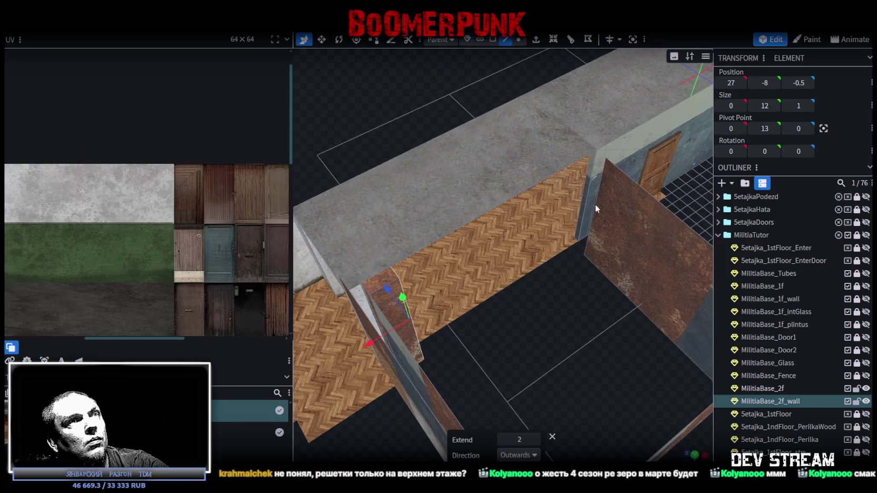
left_click(596, 209)
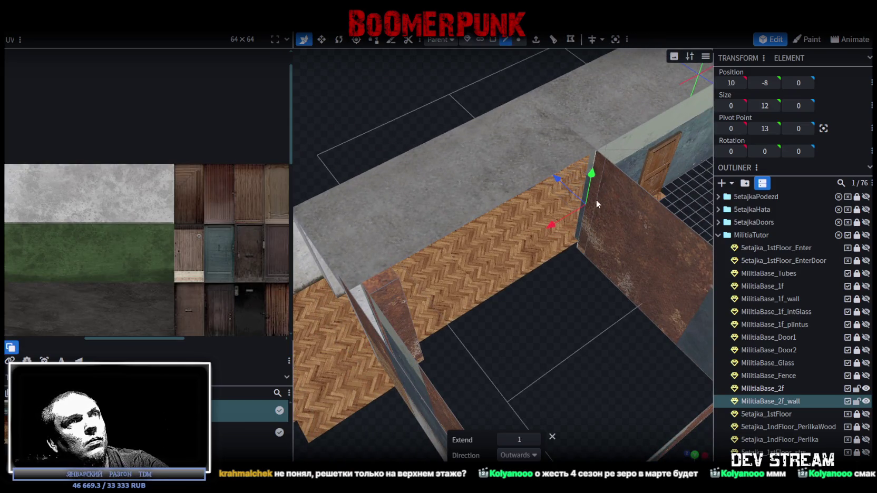
left_click(589, 190)
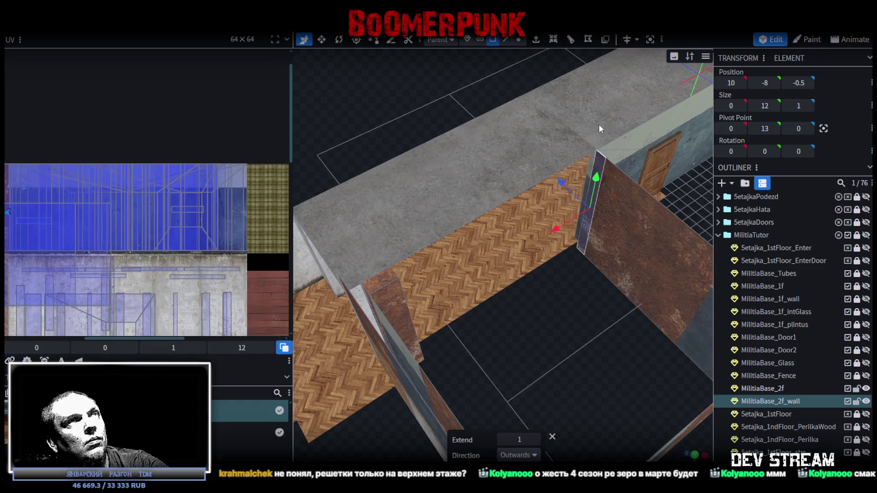
left_click(536, 440)
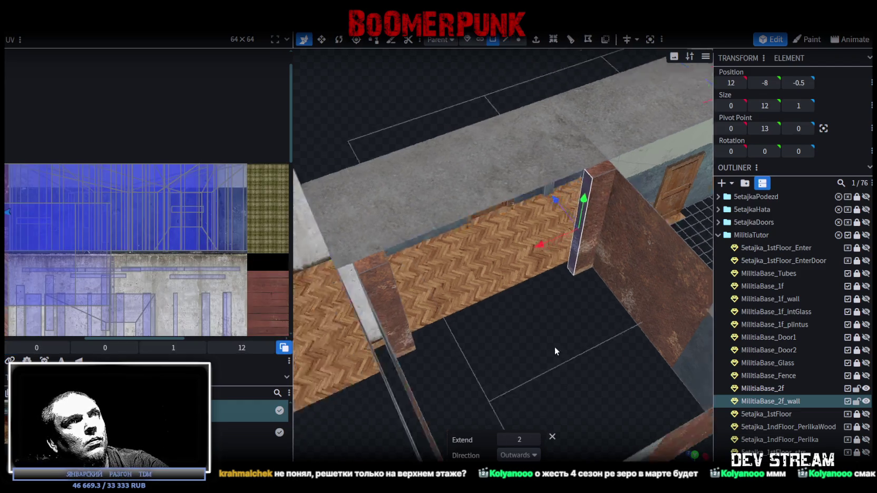
left_click_drag(554, 346, 620, 219)
left_click(490, 247)
mouse_move(474, 339)
left_mouse_down()
mouse_move(554, 181)
mouse_move(423, 195)
left_mouse_up()
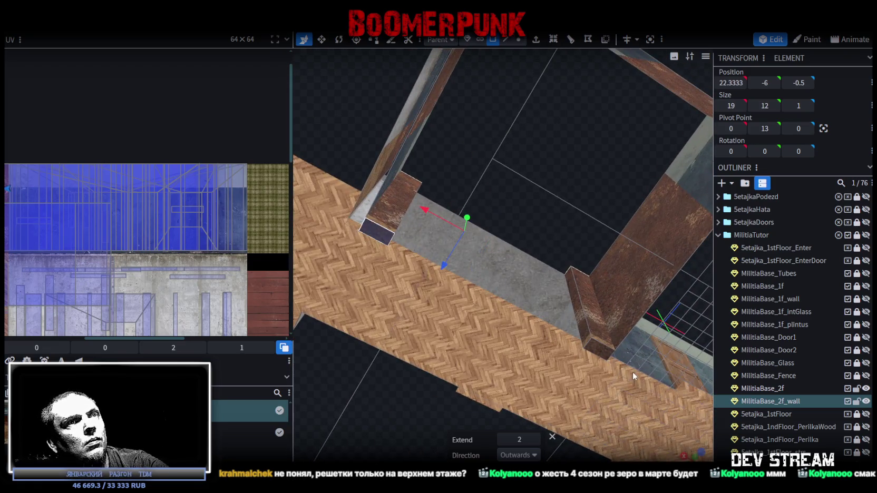
left_click(600, 352)
mouse_move(529, 175)
left_mouse_down()
mouse_move(598, 321)
mouse_move(558, 338)
mouse_move(582, 326)
mouse_move(566, 319)
left_mouse_up()
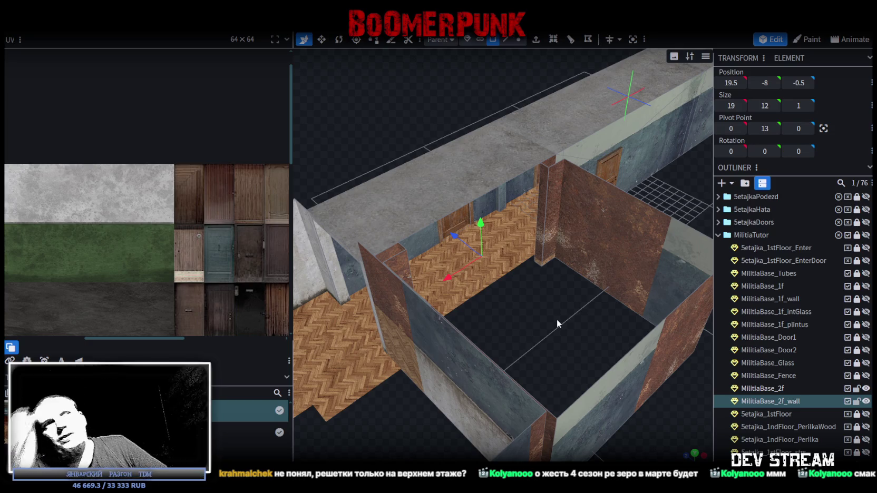
Step: Zoom in on the second-floor door opening and select the door-frame elements
scroll(556, 318, "down", 3)
scroll(539, 315, "down", 2)
scroll(498, 365, "down", 2)
mouse_move(466, 395)
left_mouse_down()
mouse_move(397, 362)
mouse_move(425, 404)
mouse_move(387, 375)
mouse_move(451, 396)
left_mouse_up()
scroll(425, 405, "up", 4)
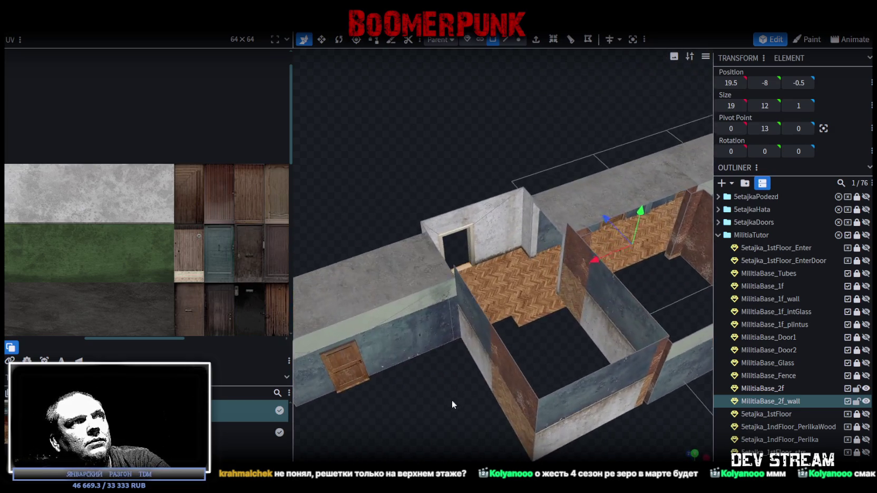
scroll(622, 389, "up", 3)
mouse_move(623, 389)
left_mouse_down()
mouse_move(537, 416)
mouse_move(494, 391)
mouse_move(468, 405)
left_mouse_up()
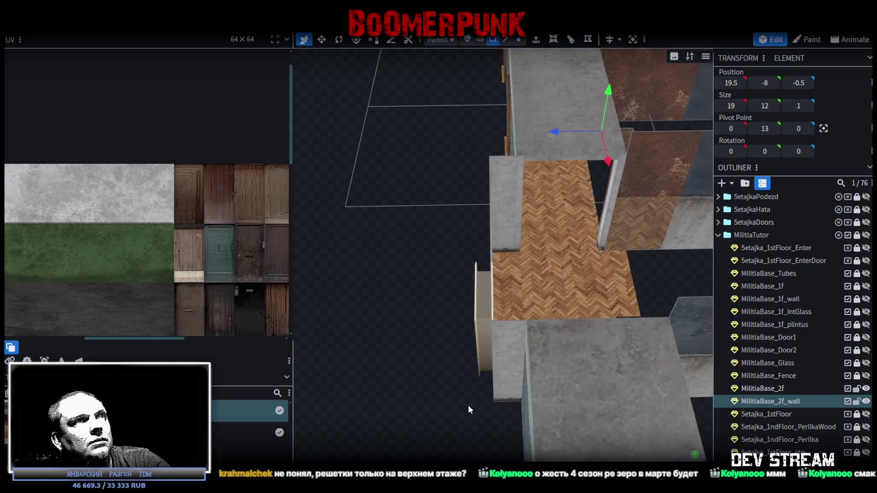
left_click(506, 39)
scroll(431, 263, "up", 2)
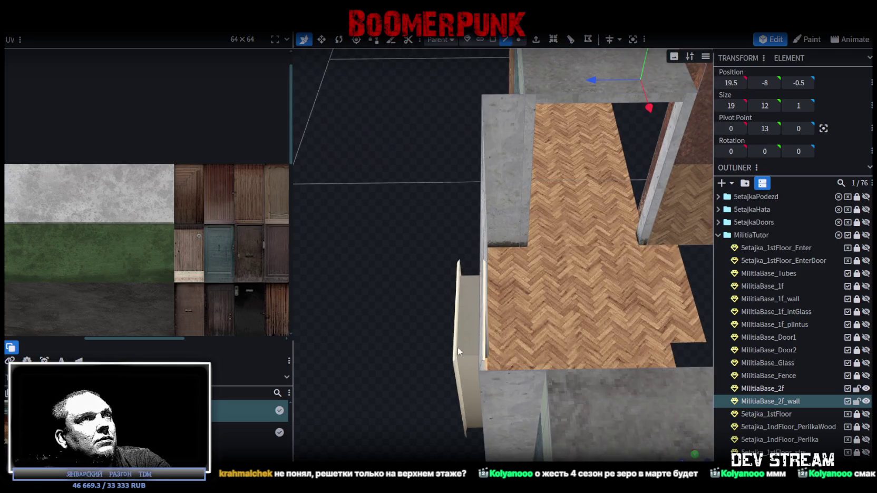
left_click(518, 39)
left_click_drag(443, 153, 406, 211)
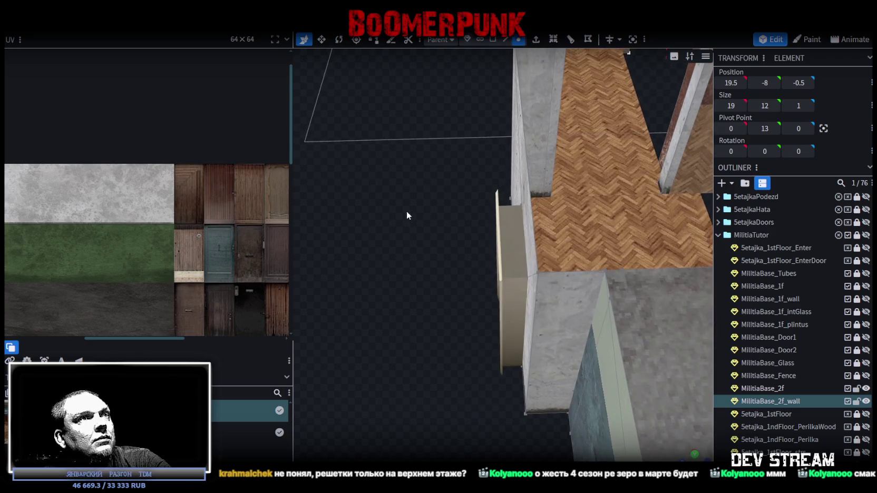
left_click_drag(431, 152, 498, 386)
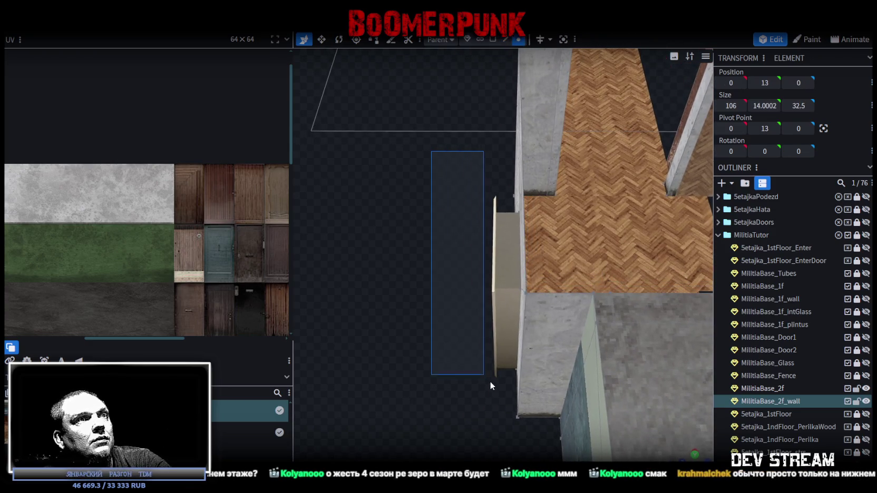
left_click_drag(450, 171, 506, 403)
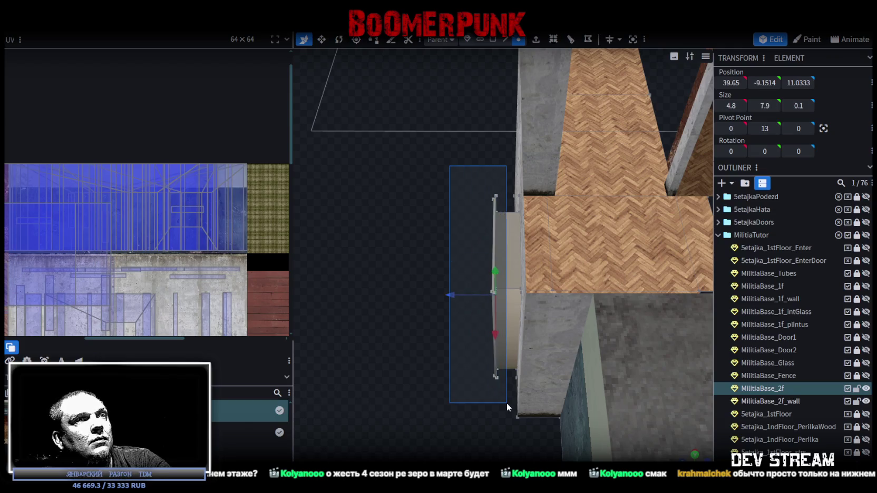
Step: Add an extra loop cut to the door frame
left_click(493, 39)
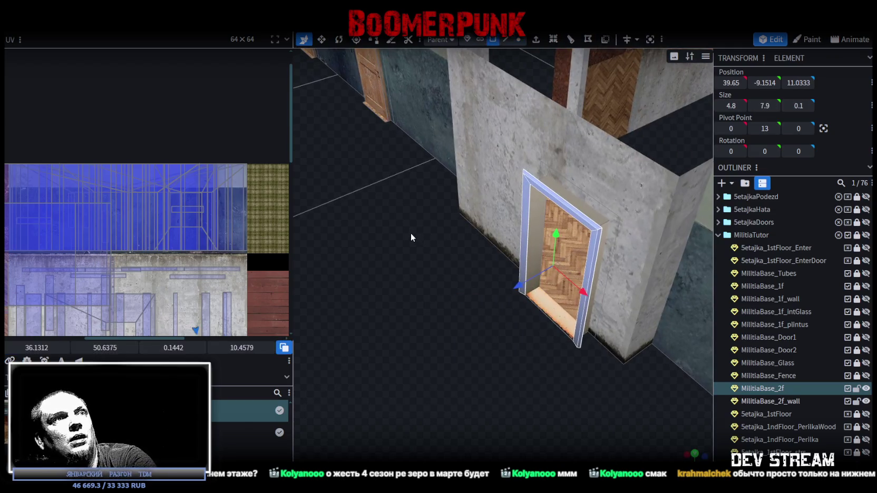
mouse_move(411, 232)
left_mouse_down()
mouse_move(408, 344)
mouse_move(400, 331)
left_mouse_up()
scroll(401, 331, "up", 3)
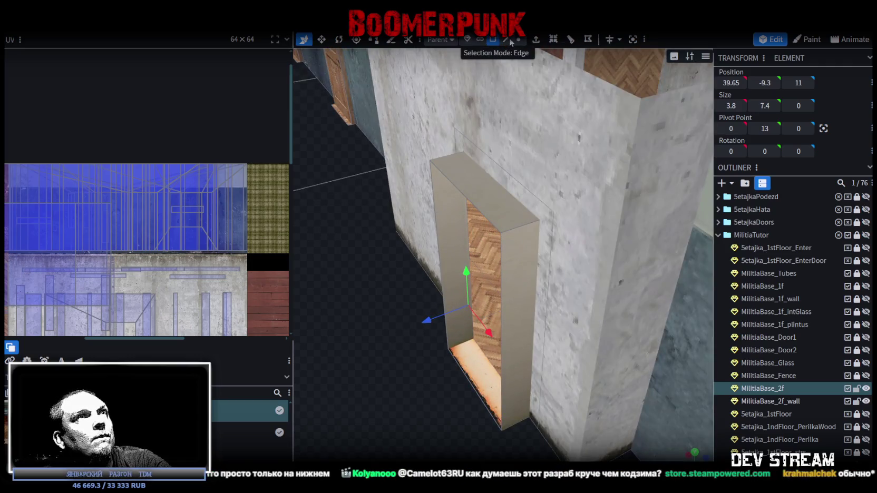
left_click(505, 39)
left_click(522, 226)
scroll(522, 228, "down", 2)
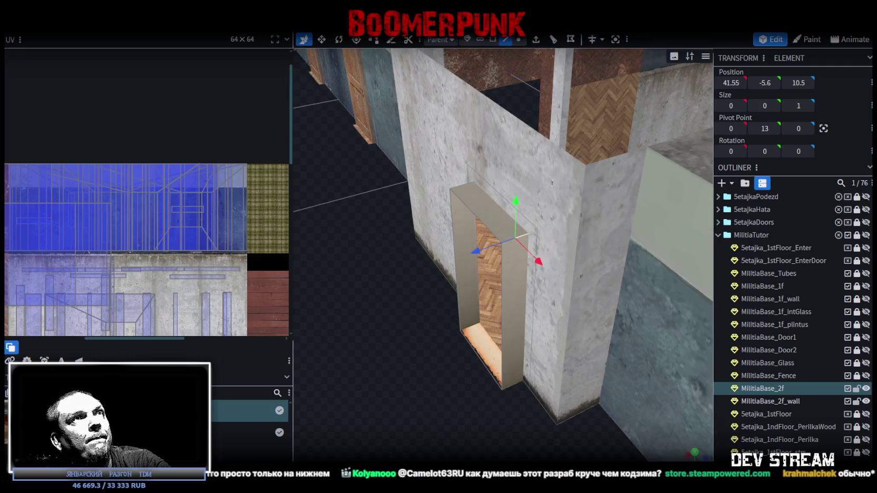
left_click(553, 39)
mouse_move(395, 370)
left_mouse_down()
mouse_move(370, 383)
mouse_move(408, 403)
left_mouse_up()
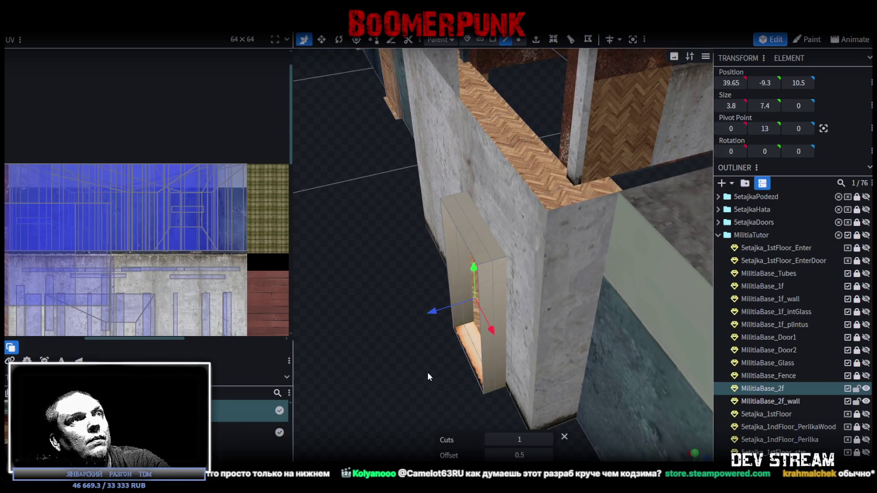
left_click_drag(428, 372, 442, 228)
Step: Extrude the frame's inner left face outward, then undo the extrusion
left_click(492, 39)
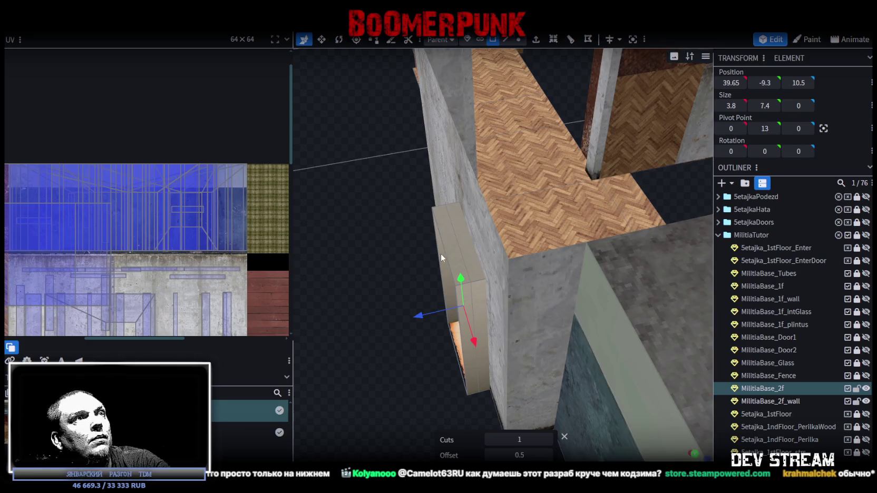
left_click(441, 257)
left_click_drag(463, 274, 461, 355)
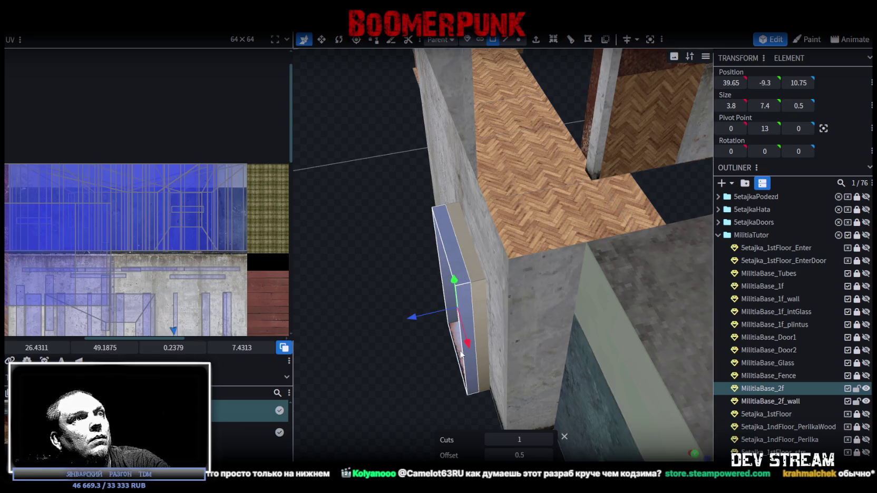
key("ctrl+z")
Step: Select the door frame's two inner vertical edges
mouse_move(389, 250)
left_mouse_down()
mouse_move(391, 236)
mouse_move(496, 73)
left_mouse_up()
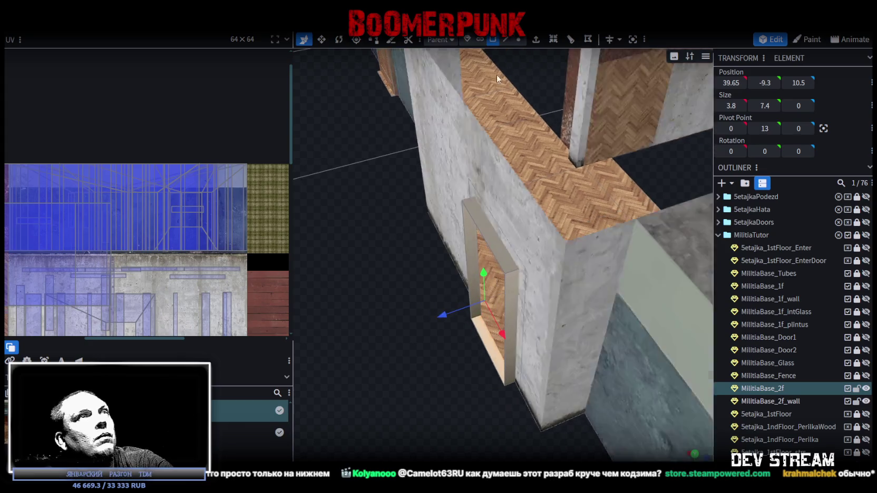
left_click(506, 40)
left_click_drag(500, 306, 461, 250)
left_click(455, 250)
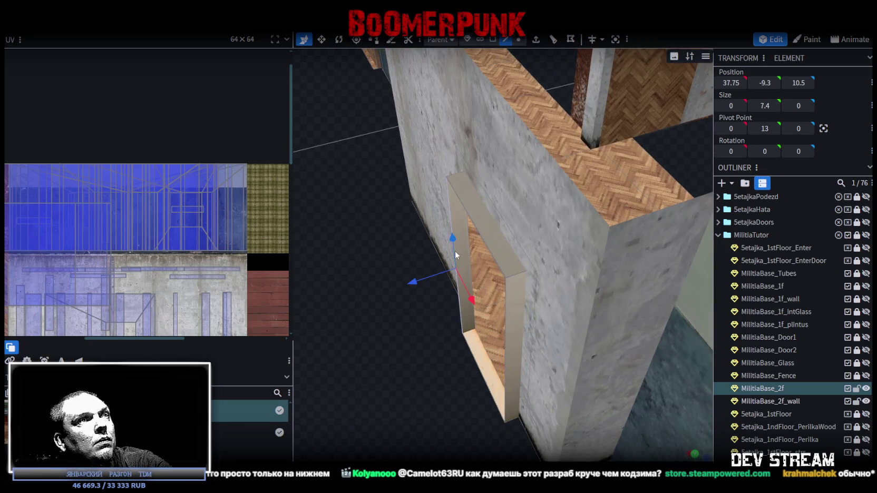
left_click(504, 312, "shift")
Step: Fill a face between the frame edges and place its UV on the door texture's top-left corner
key("f")
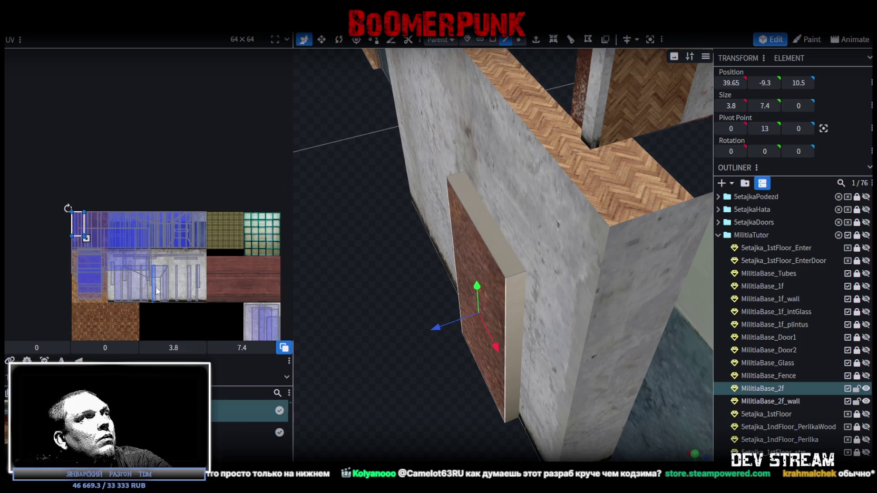
middle_click_drag(156, 291, 131, 148)
left_click_drag(68, 107, 191, 278)
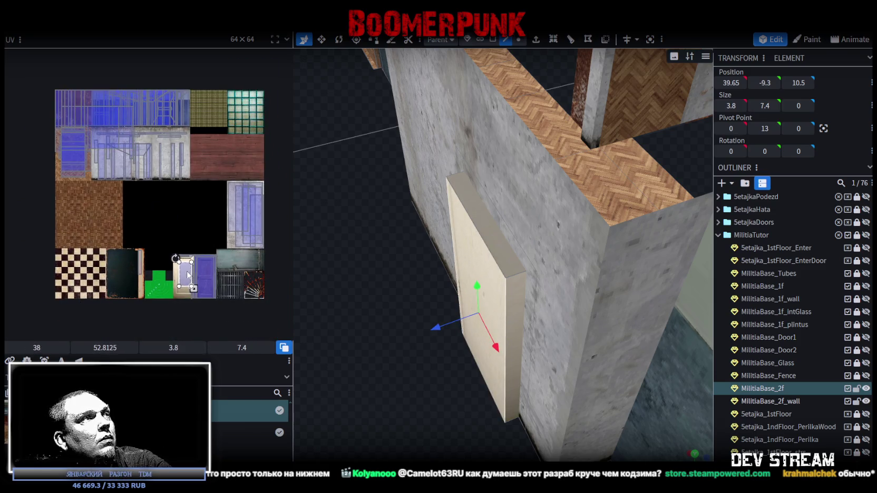
scroll(189, 276, "up", 4)
scroll(189, 276, "up", 3)
mouse_move(183, 221)
left_mouse_down()
mouse_move(134, 164)
mouse_move(101, 146)
left_mouse_up()
Step: Scale the UV mapping to cover the whole cream panel door, then deselect
scroll(100, 132, "up", 2)
scroll(100, 132, "up", 2)
scroll(121, 158, "down", 3)
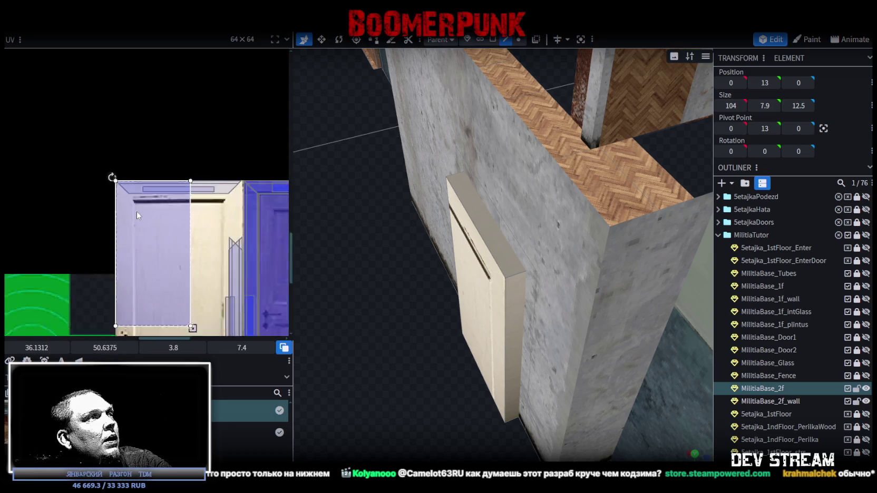
scroll(147, 132, "down", 3)
mouse_move(153, 111)
left_mouse_down()
mouse_move(195, 211)
mouse_move(185, 195)
left_mouse_up()
scroll(187, 203, "up", 3)
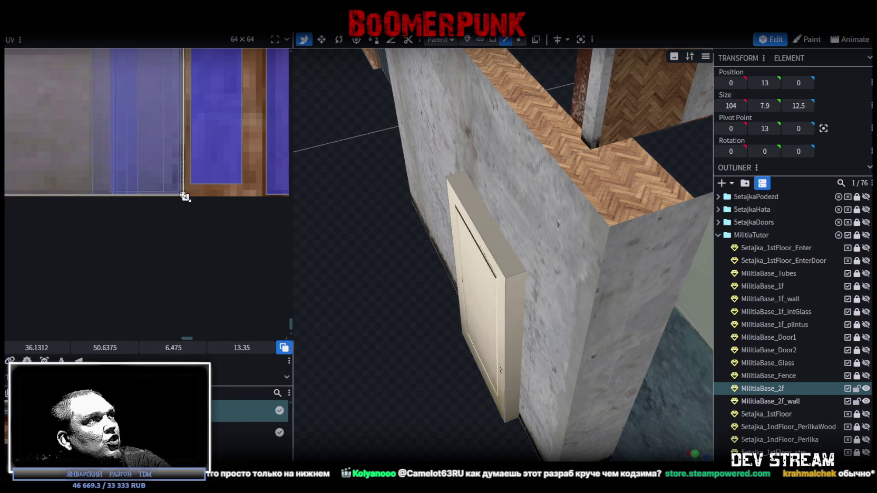
left_click_drag(184, 196, 184, 196)
left_click(397, 408)
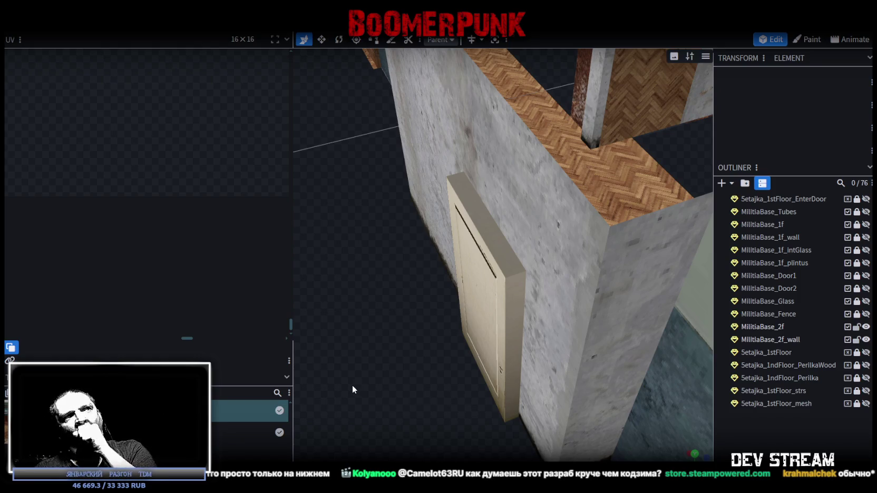
mouse_move(351, 386)
left_mouse_down()
mouse_move(508, 333)
mouse_move(490, 381)
mouse_move(275, 375)
mouse_move(339, 241)
mouse_move(389, 285)
mouse_move(367, 272)
left_mouse_up()
left_click(464, 400)
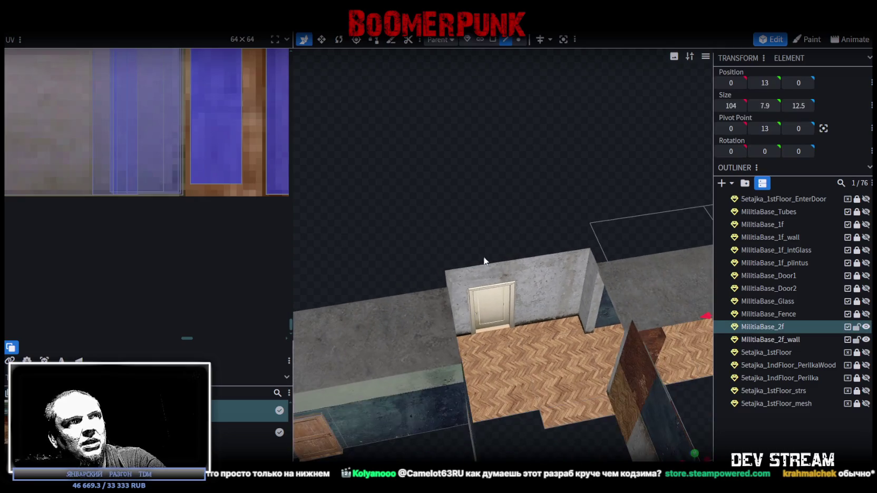
left_click_drag(464, 400, 503, 110)
left_click(491, 40)
left_click(501, 296)
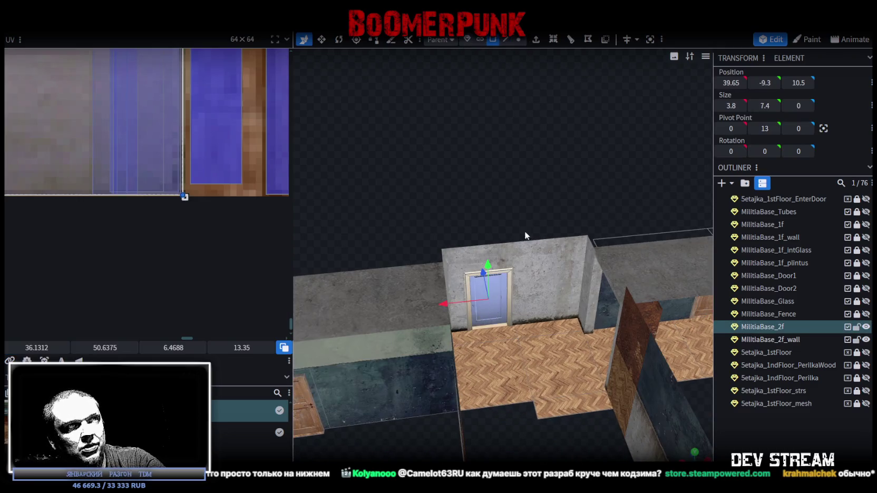
mouse_move(524, 231)
left_mouse_down()
mouse_move(479, 169)
mouse_move(545, 191)
mouse_move(591, 341)
mouse_move(531, 237)
mouse_move(536, 266)
left_mouse_up()
left_click(518, 235)
mouse_move(518, 235)
left_mouse_down()
mouse_move(514, 274)
mouse_move(463, 268)
left_mouse_up()
scroll(463, 267, "up", 5)
mouse_move(501, 288)
left_mouse_down()
mouse_move(493, 257)
mouse_move(474, 276)
mouse_move(358, 277)
mouse_move(317, 265)
mouse_move(350, 286)
mouse_move(524, 260)
mouse_move(542, 301)
mouse_move(501, 313)
mouse_move(516, 301)
left_mouse_up()
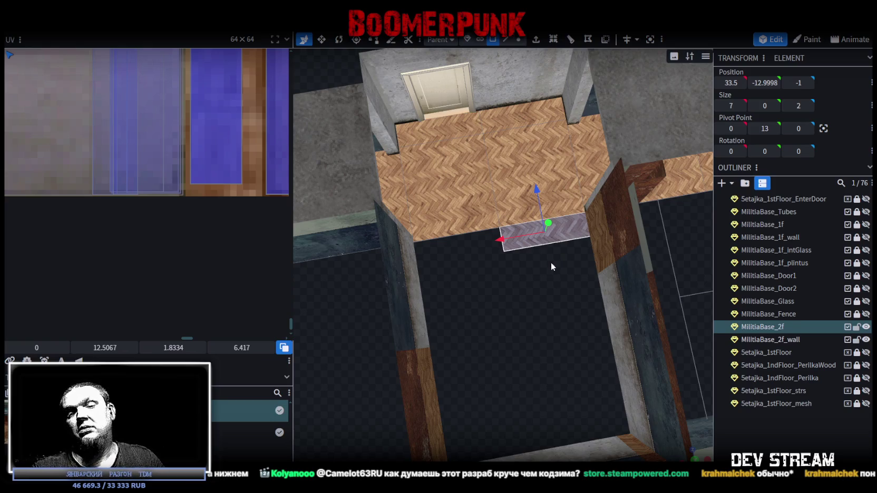
middle_click_drag(527, 282, 477, 310)
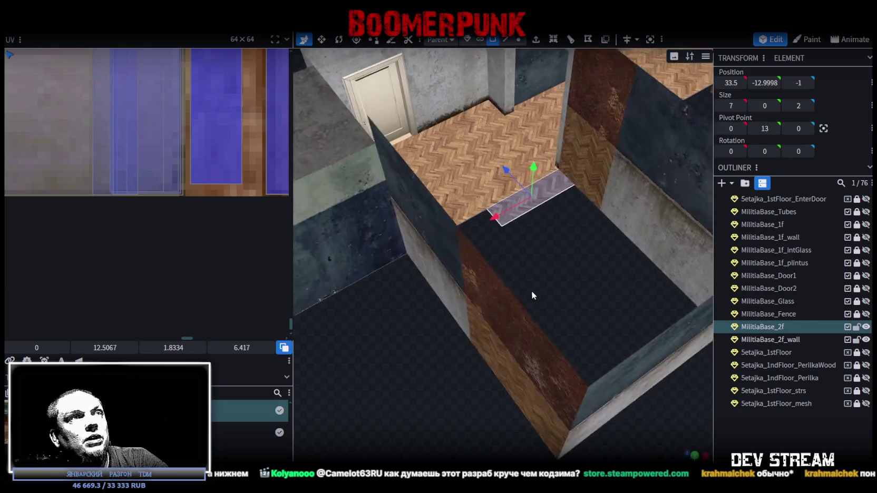
mouse_move(478, 309)
left_mouse_down()
mouse_move(600, 171)
mouse_move(680, 395)
left_mouse_up()
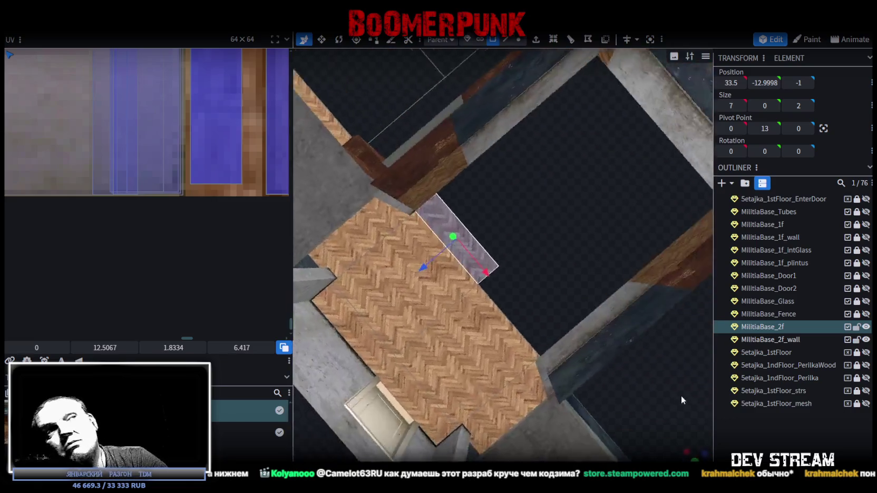
mouse_move(550, 257)
left_mouse_down()
mouse_move(482, 235)
mouse_move(588, 221)
mouse_move(589, 207)
mouse_move(665, 209)
mouse_move(664, 230)
mouse_move(511, 177)
mouse_move(591, 139)
mouse_move(584, 97)
mouse_move(587, 223)
mouse_move(469, 263)
mouse_move(524, 284)
mouse_move(543, 272)
mouse_move(455, 264)
mouse_move(564, 243)
left_mouse_up()
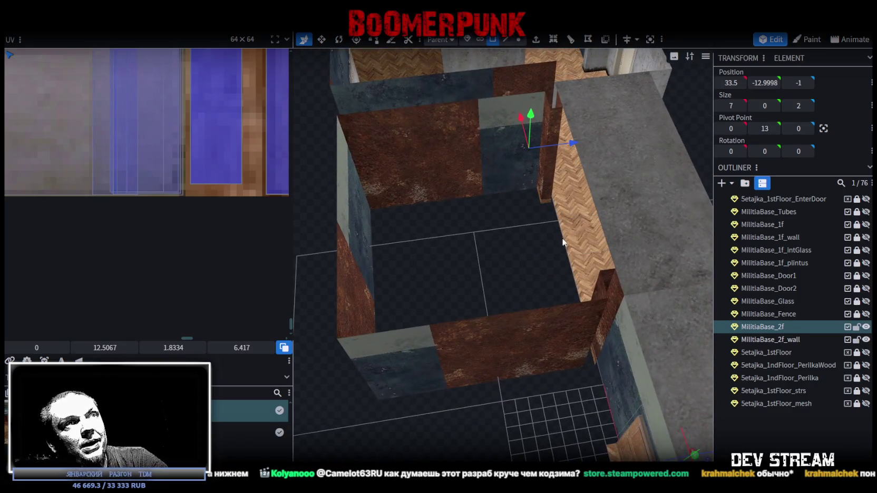
Step: Select the bottom edge of the MilitiaBase_2f_wall element in edge mode
left_click(563, 243)
mouse_move(452, 247)
left_mouse_down()
mouse_move(469, 235)
mouse_move(460, 235)
left_mouse_up()
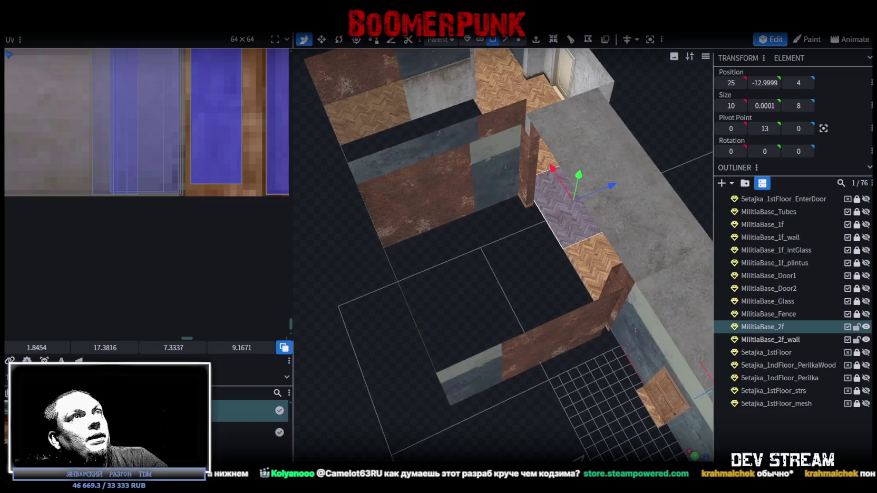
left_click(506, 41)
left_click(461, 216)
mouse_move(461, 216)
left_mouse_down()
mouse_move(387, 283)
mouse_move(390, 240)
mouse_move(456, 264)
mouse_move(474, 253)
left_mouse_up()
left_click(391, 239)
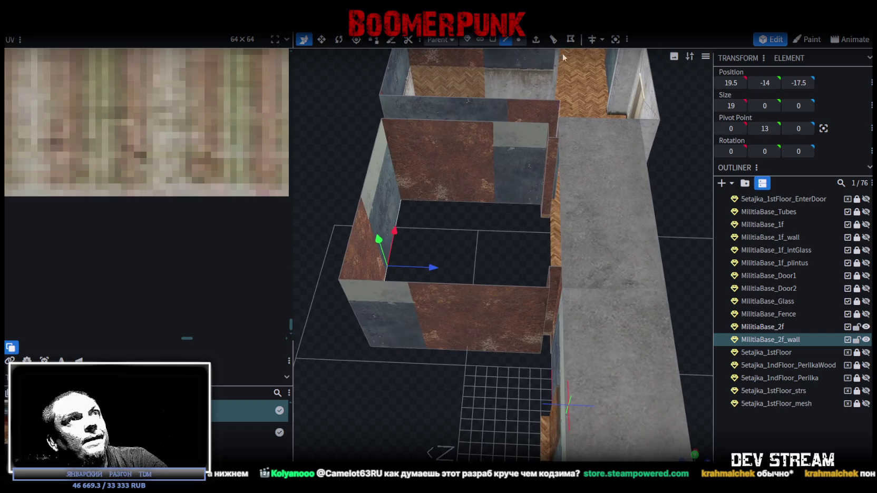
Step: Extrude the wall's bottom edge along positive Z, trying several extrusion lengths
left_click(535, 40)
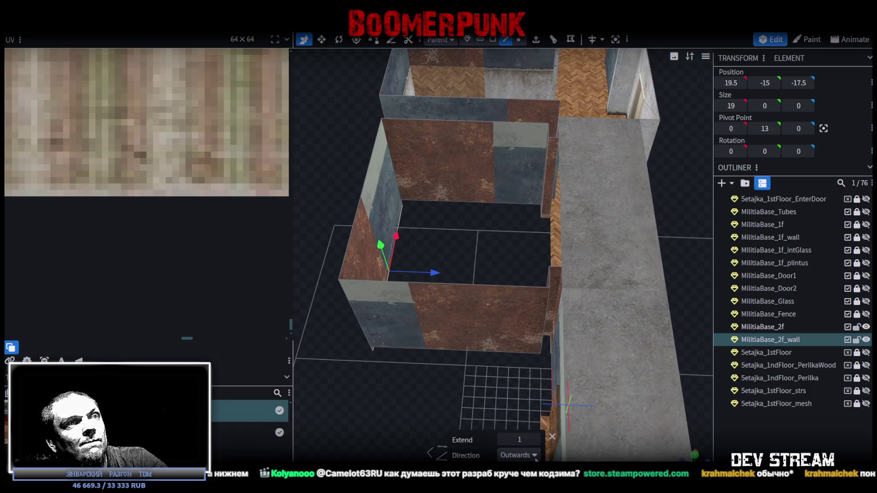
left_click(534, 457)
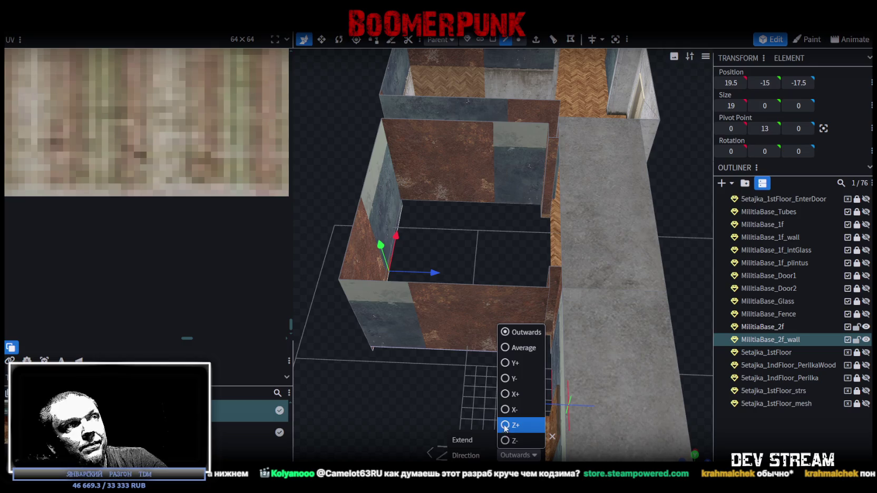
left_click(505, 425)
left_click(530, 440)
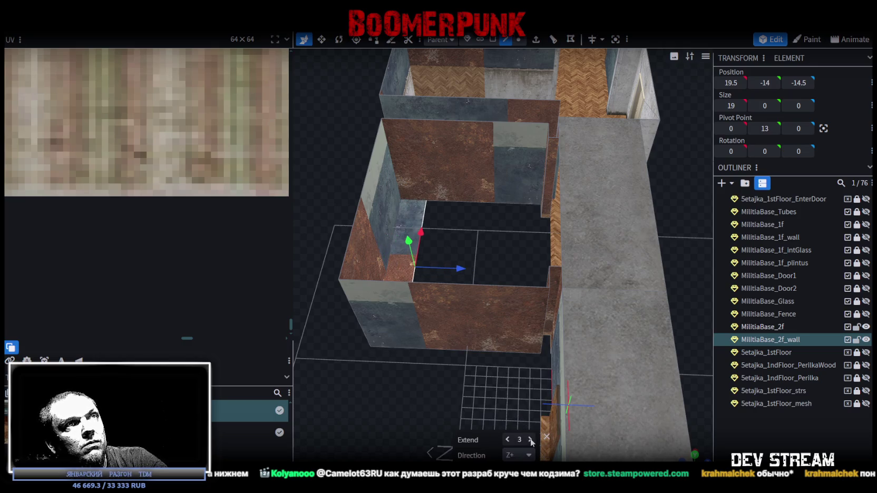
left_click(530, 439)
left_click(530, 440)
left_click(530, 440)
left_click(530, 440)
left_click(530, 439)
left_click(530, 439)
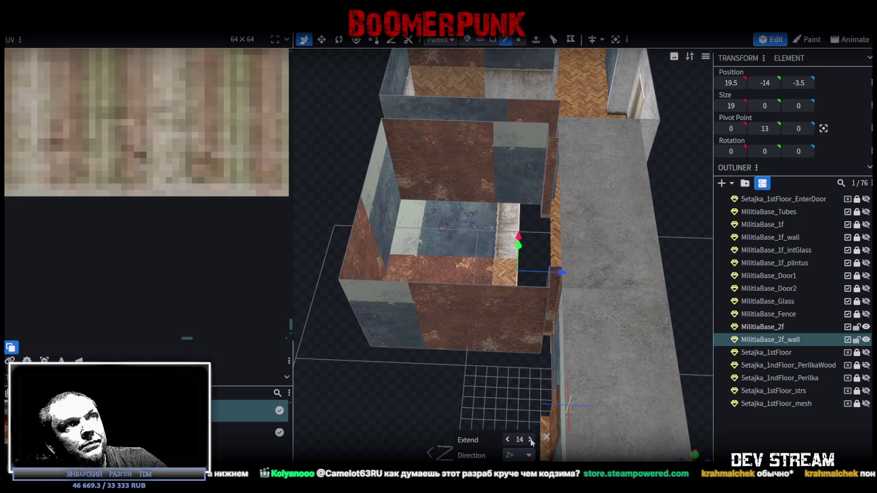
left_click(530, 440)
left_click(530, 439)
scroll(471, 363, "up", 10)
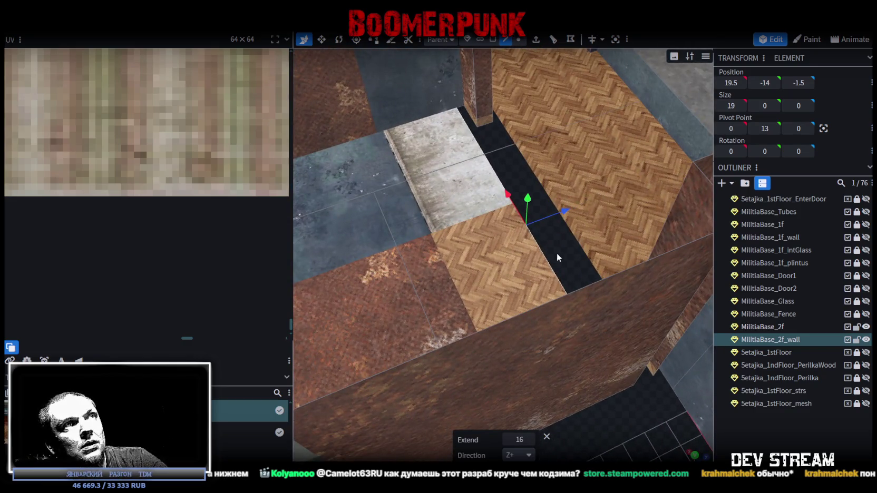
scroll(556, 253, "up", 2)
scroll(535, 277, "up", 2)
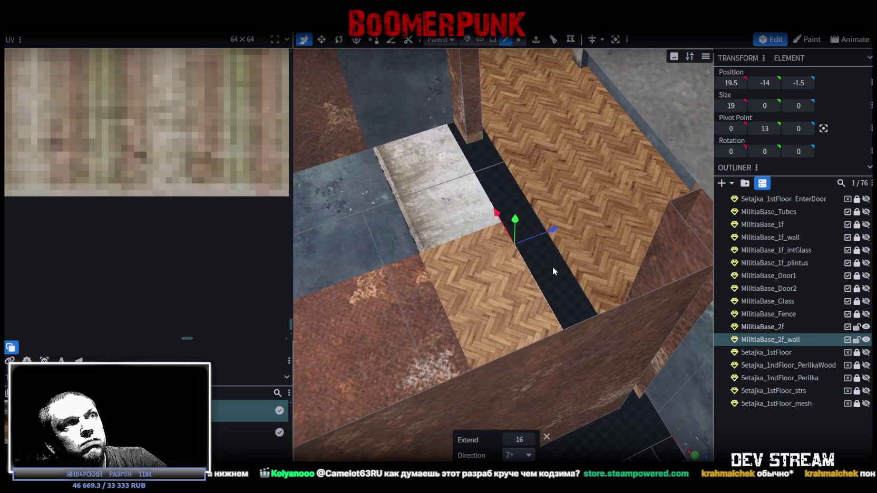
left_click(508, 439)
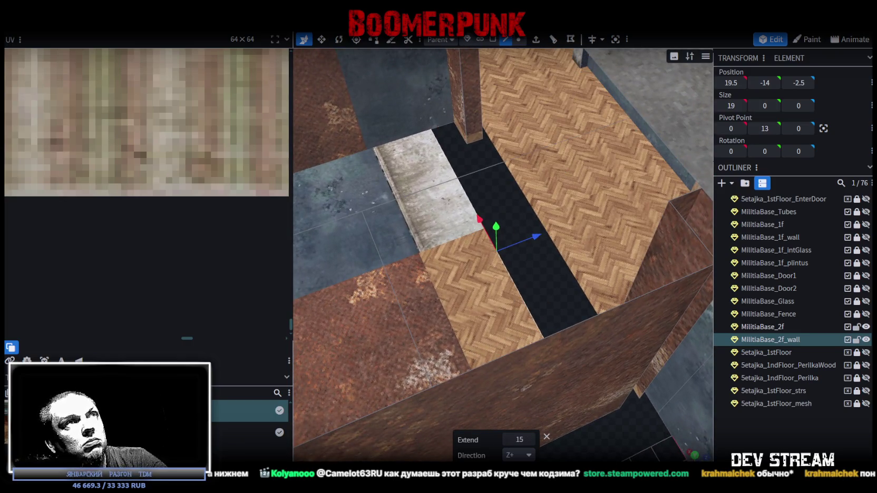
Step: Re-extrude the edge outwards to length 2.5 as a threshold strip and merge overlapping vertices
left_click(553, 39)
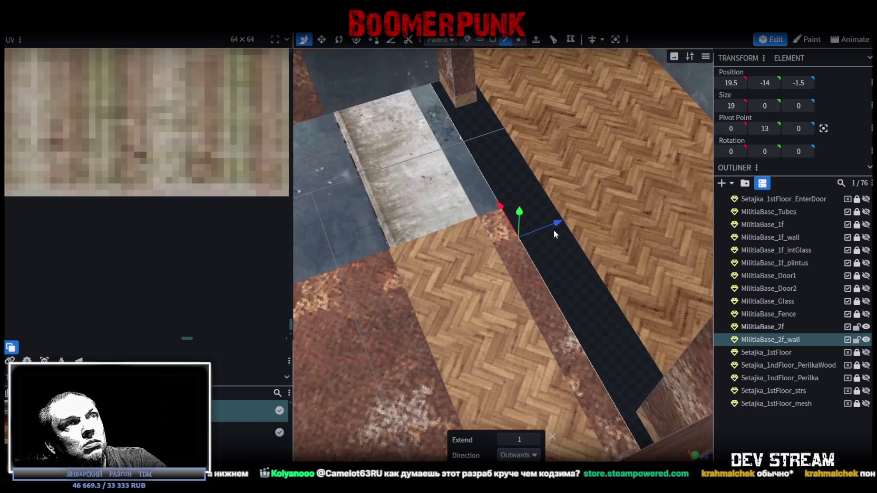
left_click(536, 439)
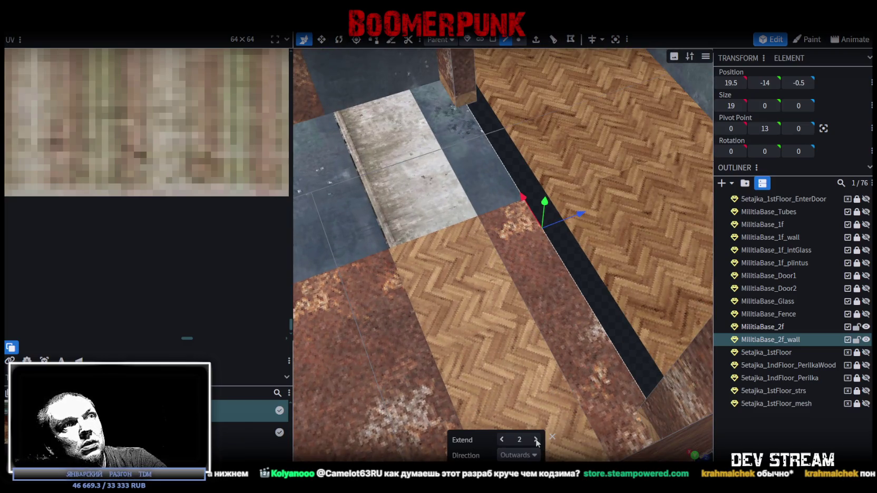
mouse_move(601, 318)
left_mouse_down()
mouse_move(551, 230)
mouse_move(559, 231)
mouse_move(555, 454)
left_mouse_up()
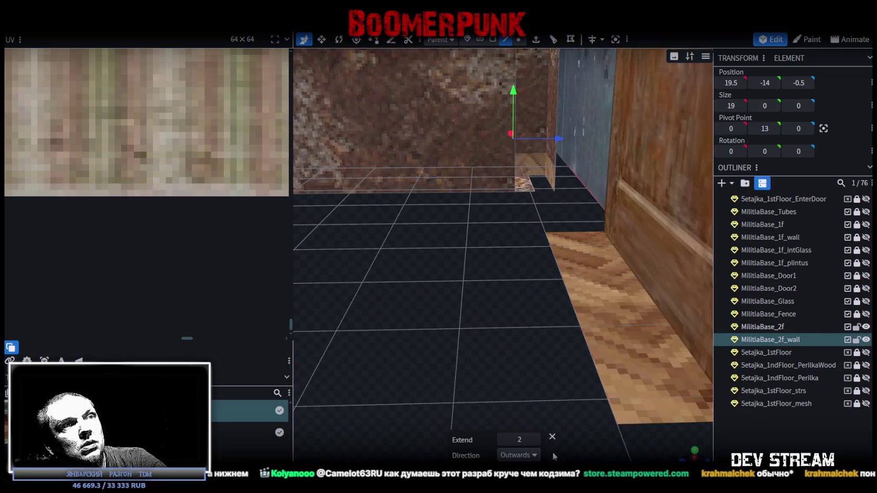
left_click(535, 440)
mouse_move(537, 404)
left_mouse_down()
mouse_move(536, 360)
mouse_move(569, 194)
left_mouse_up()
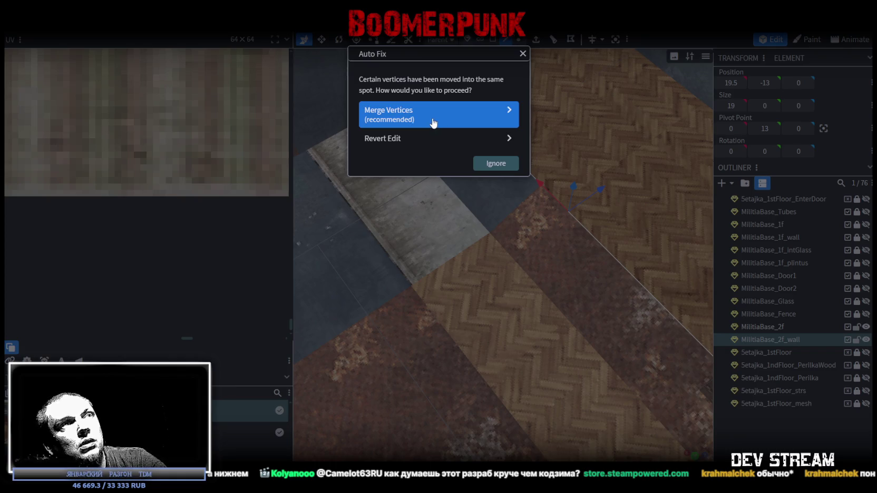
left_click(416, 110)
mouse_move(506, 174)
left_mouse_down()
mouse_move(667, 339)
mouse_move(734, 356)
left_mouse_up()
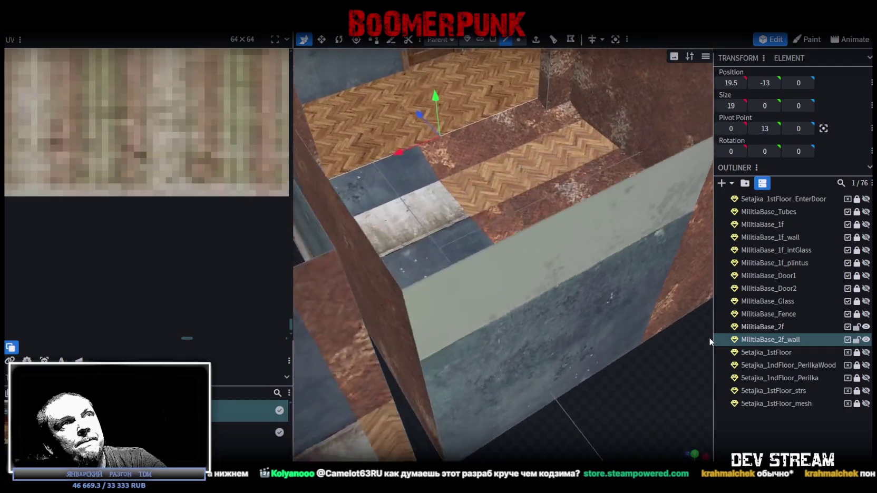
mouse_move(735, 356)
left_mouse_down()
mouse_move(531, 295)
mouse_move(502, 257)
mouse_move(513, 275)
mouse_move(623, 326)
mouse_move(572, 270)
mouse_move(554, 268)
mouse_move(604, 349)
mouse_move(600, 270)
mouse_move(502, 78)
left_mouse_up()
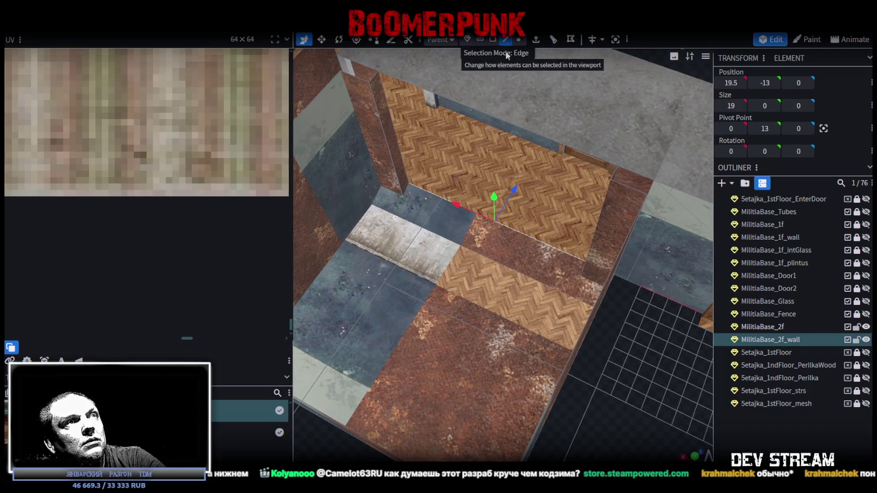
Step: Cycle the viewport from textured to plain solid shading with Z
key("z")
key("z")
key("z")
key("z")
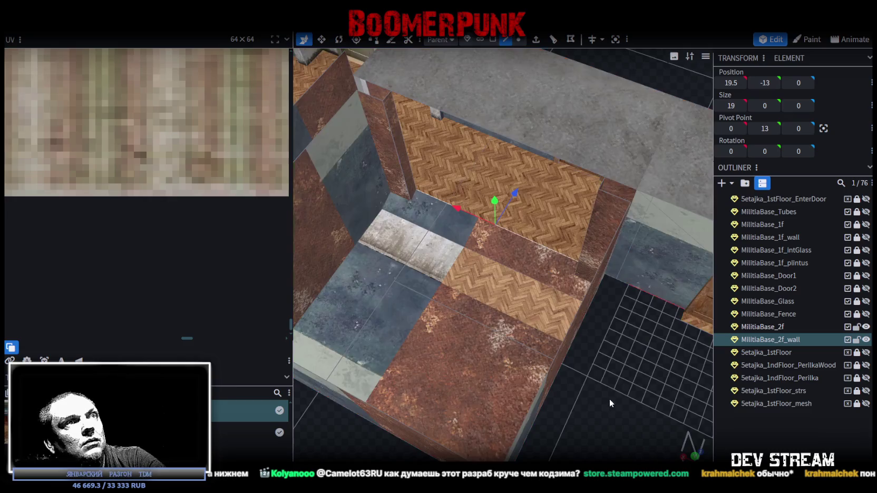
key("z")
key("z")
key("z")
key("z")
key("z")
key("z")
key("z")
key("z")
key("z")
mouse_move(606, 396)
left_mouse_down()
mouse_move(640, 396)
mouse_move(592, 373)
mouse_move(522, 426)
mouse_move(646, 354)
mouse_move(673, 370)
mouse_move(514, 370)
mouse_move(654, 366)
mouse_move(533, 298)
mouse_move(547, 102)
left_mouse_up()
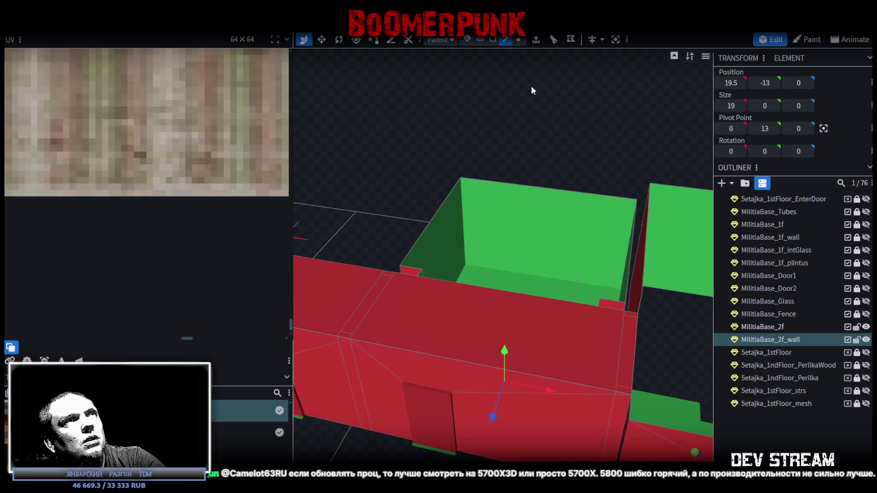
Step: Inset the second-floor wall face and delete the inset faces to open a hole
left_click(493, 42)
left_click(519, 244)
left_click(553, 39)
scroll(574, 275, "up", 2)
left_click(574, 272)
left_click(582, 236, "shift")
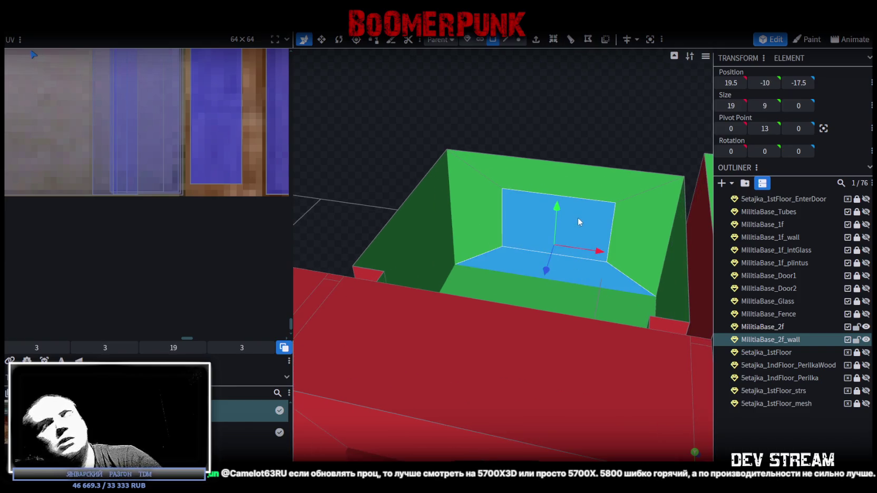
key("Delete")
Step: Lower the opening's bottom edge from -12 to Y -14
left_click(502, 246)
left_click(609, 261, "shift")
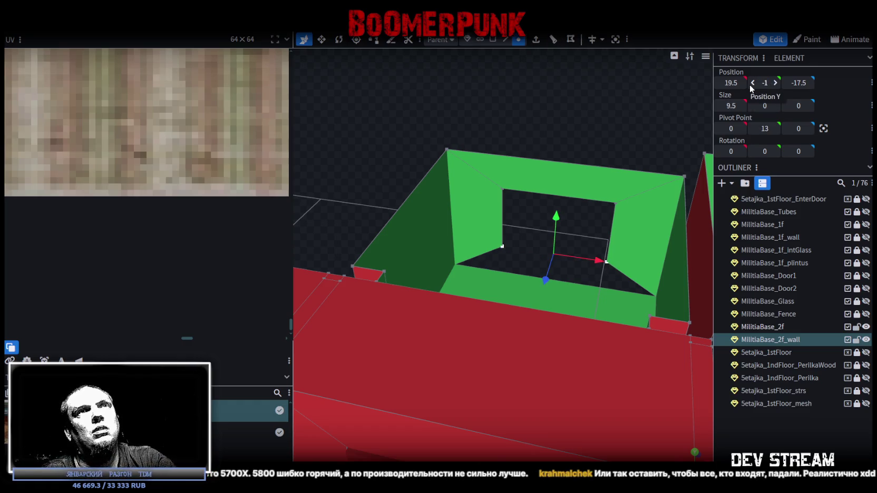
type("2")
key("Return")
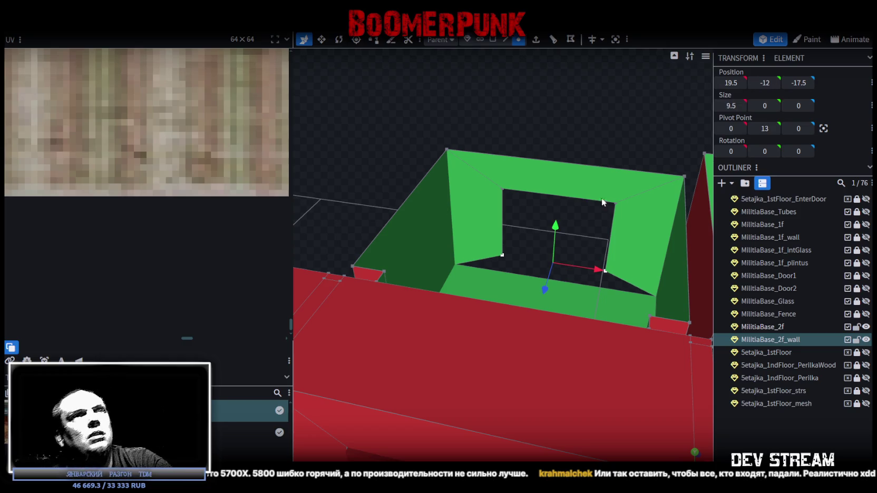
left_click_drag(551, 225, 557, 252)
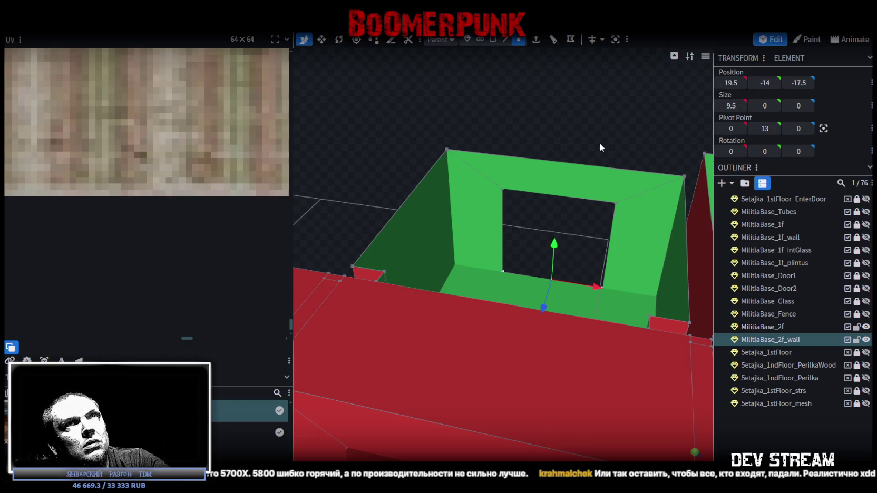
left_click_drag(599, 144, 430, 142)
scroll(422, 86, "down", 3)
mouse_move(422, 85)
left_mouse_down()
mouse_move(575, 228)
mouse_move(540, 181)
mouse_move(522, 242)
mouse_move(651, 270)
mouse_move(419, 297)
mouse_move(485, 267)
mouse_move(425, 285)
mouse_move(459, 257)
left_mouse_up()
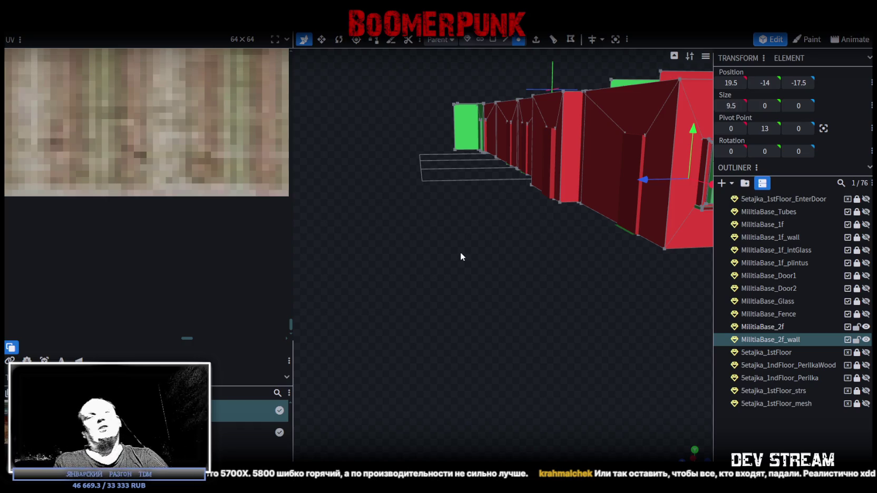
Step: Widen the opening sideways so its side edge sits at X 13
mouse_move(516, 277)
left_mouse_down()
mouse_move(586, 348)
mouse_move(637, 332)
mouse_move(322, 277)
mouse_move(569, 347)
mouse_move(532, 337)
mouse_move(594, 303)
mouse_move(628, 222)
mouse_move(496, 295)
left_mouse_up()
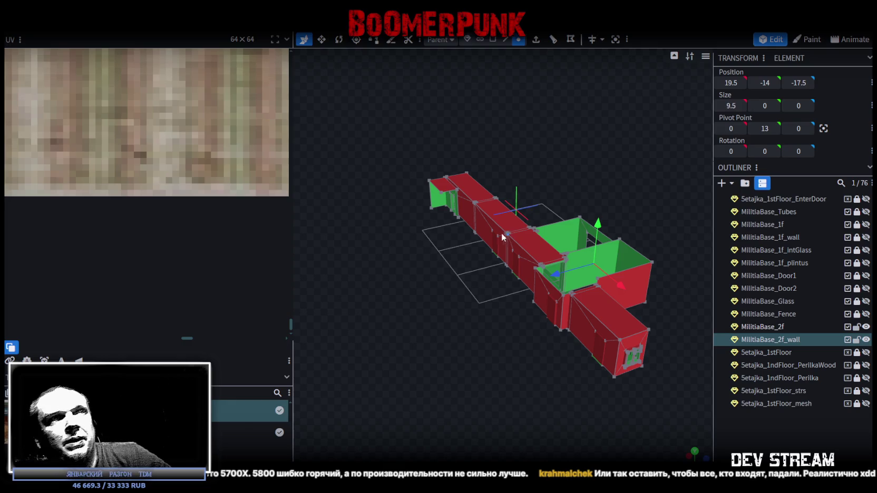
scroll(625, 140, "up", 3)
mouse_move(625, 140)
left_mouse_down()
mouse_move(491, 173)
mouse_move(502, 50)
left_mouse_up()
scroll(493, 156, "up", 3)
left_click_drag(500, 136, 498, 254)
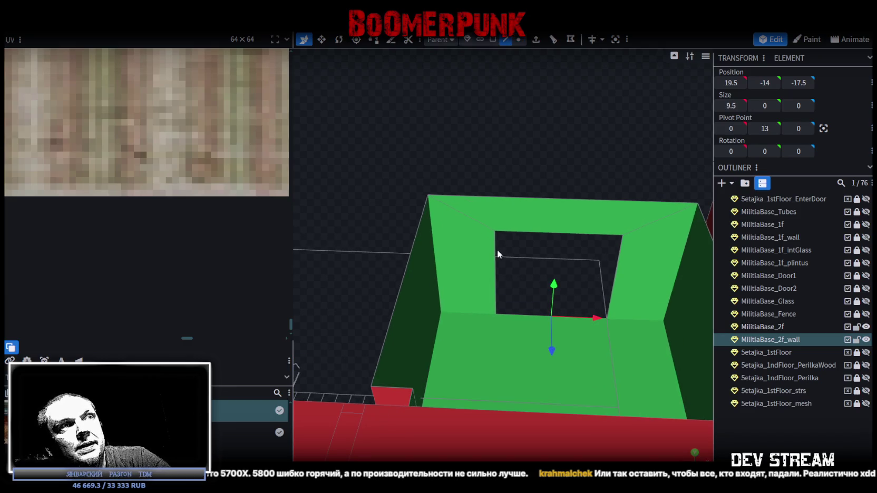
left_click(613, 266)
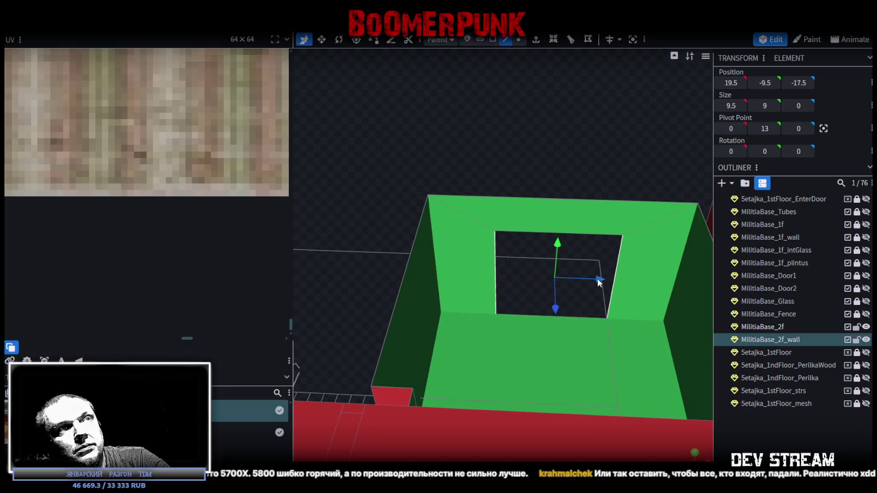
mouse_move(600, 280)
left_mouse_down()
mouse_move(502, 276)
mouse_move(514, 276)
left_mouse_up()
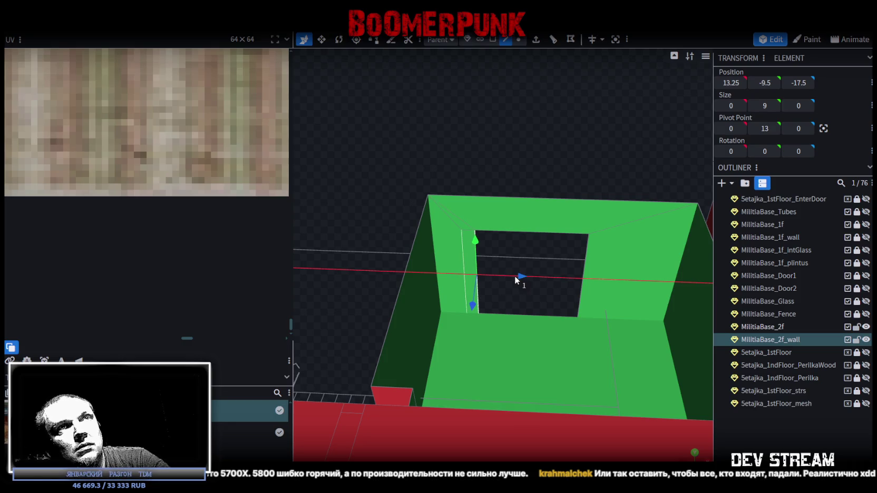
left_click_drag(514, 276, 517, 276)
Step: Unhide the EnterDoor element in the Outliner
scroll(586, 265, "down", 3)
mouse_move(567, 257)
left_mouse_down()
mouse_move(389, 213)
mouse_move(417, 205)
mouse_move(600, 216)
mouse_move(576, 359)
mouse_move(582, 349)
mouse_move(632, 346)
left_mouse_up()
left_click(866, 198)
Step: Unhide Tubes and select the 5etajka_1stFloor_Enter and EnterDoor elements together
left_click(865, 211)
mouse_move(668, 331)
left_mouse_down()
mouse_move(617, 313)
mouse_move(559, 321)
mouse_move(600, 310)
left_mouse_up()
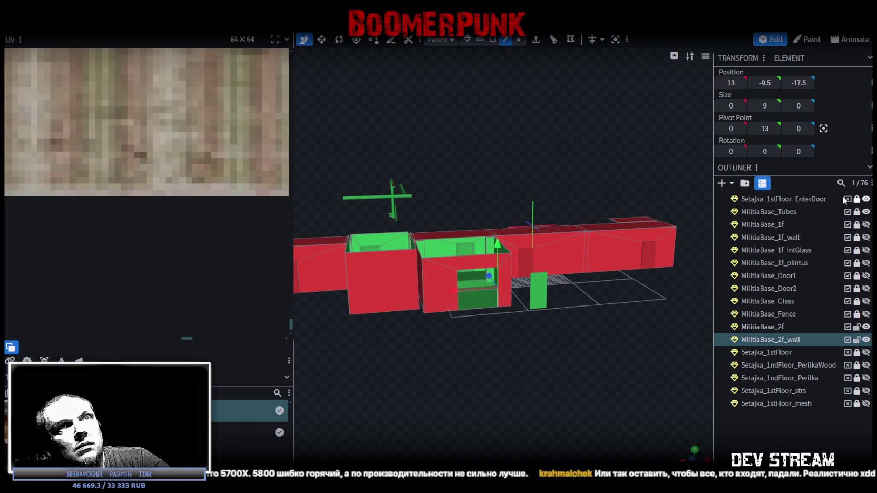
scroll(868, 217, "up", 3)
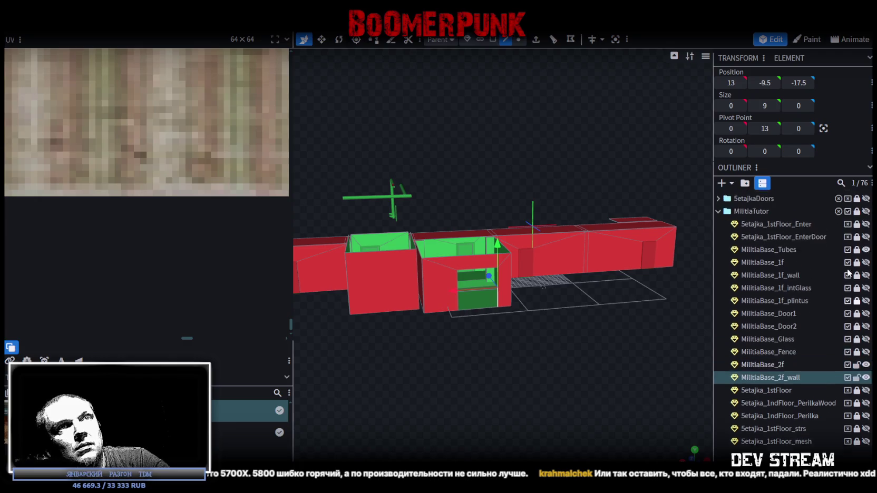
mouse_move(548, 356)
left_mouse_down()
mouse_move(537, 311)
mouse_move(569, 339)
left_mouse_up()
scroll(536, 312, "up", 3)
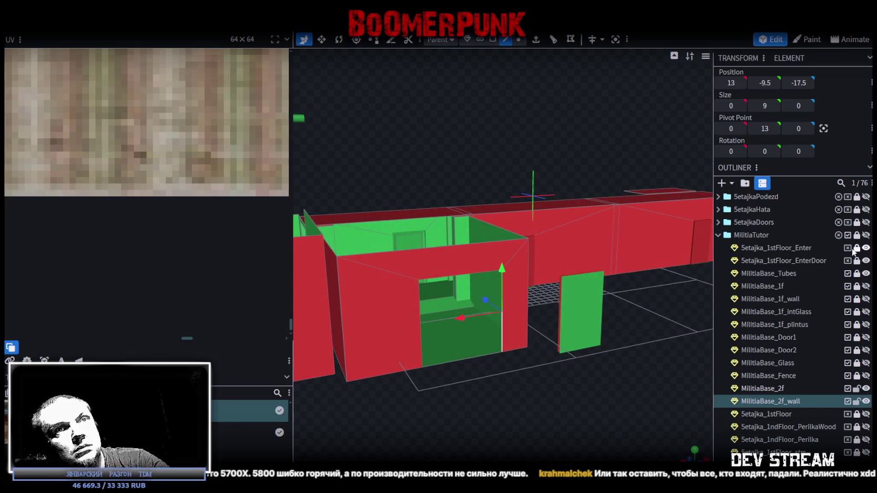
left_click(783, 247)
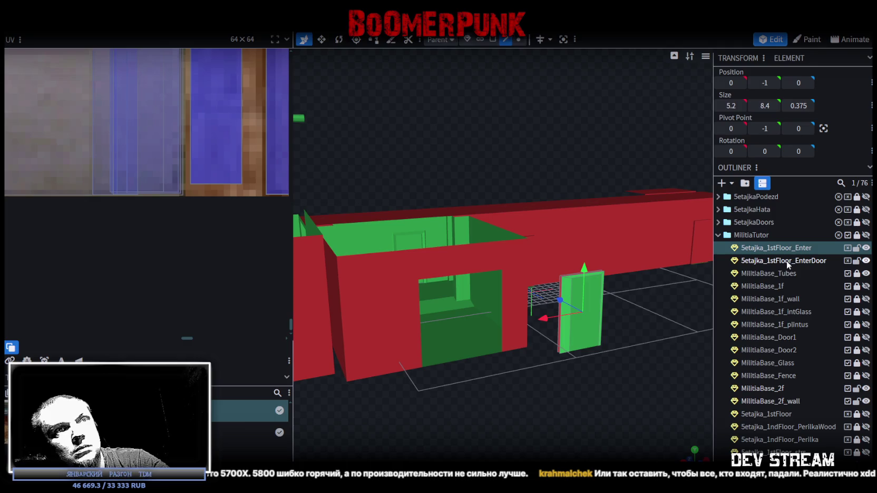
left_click(786, 261, "shift")
Step: In front orthographic view, slide the door pieces along X into the wall opening
mouse_move(584, 403)
left_mouse_down()
mouse_move(615, 373)
mouse_move(572, 348)
mouse_move(515, 287)
left_mouse_up()
scroll(637, 384, "up", 3)
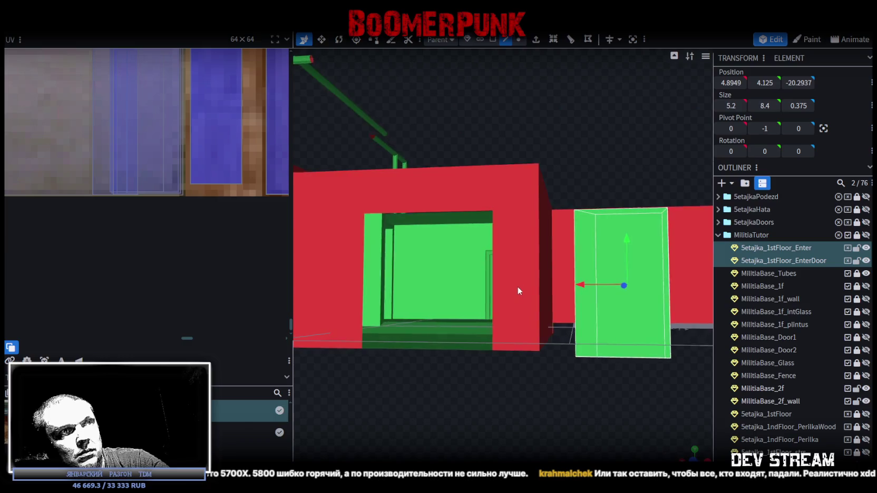
key("KP_1")
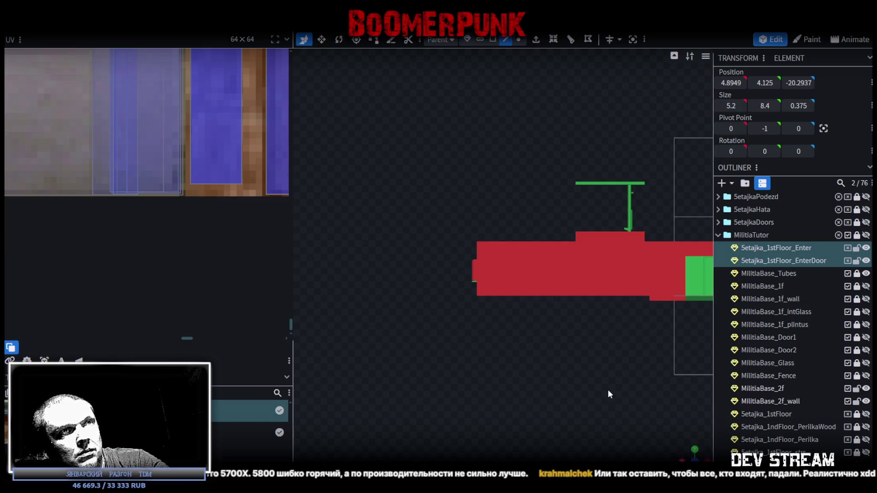
scroll(446, 352, "up", 3)
scroll(486, 356, "up", 3)
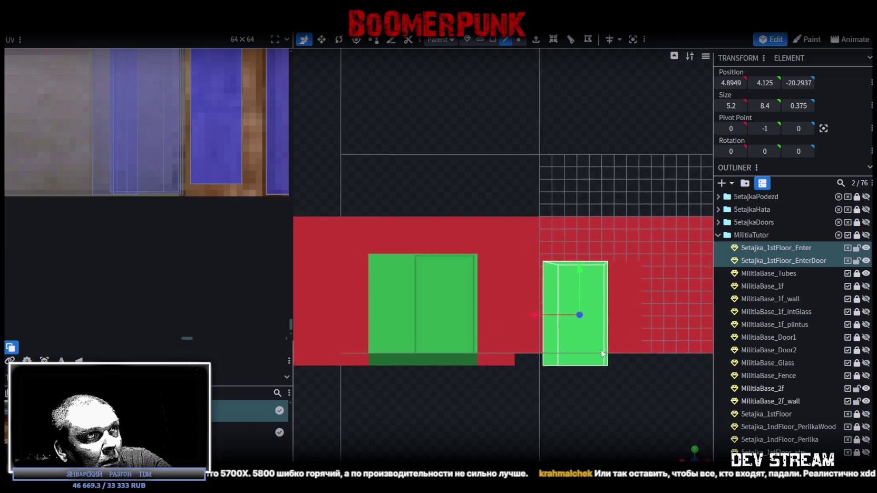
scroll(583, 357, "up", 2)
left_click_drag(591, 343, 401, 338)
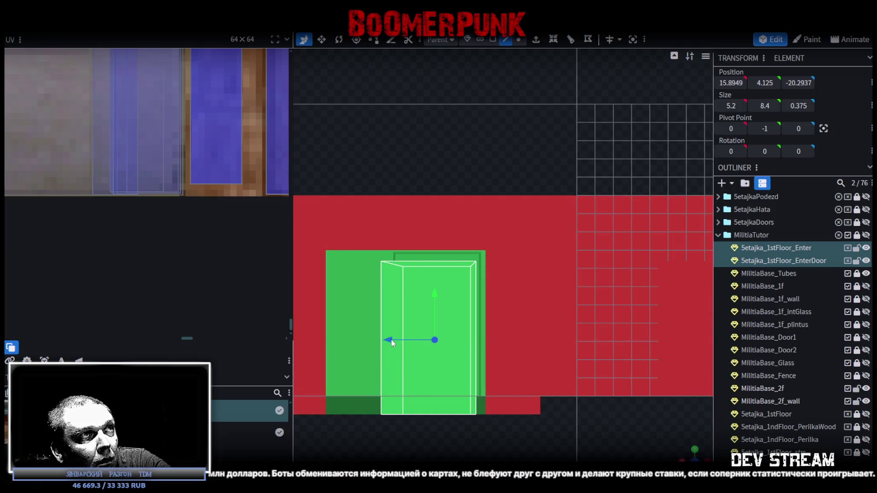
left_click_drag(401, 338, 410, 339)
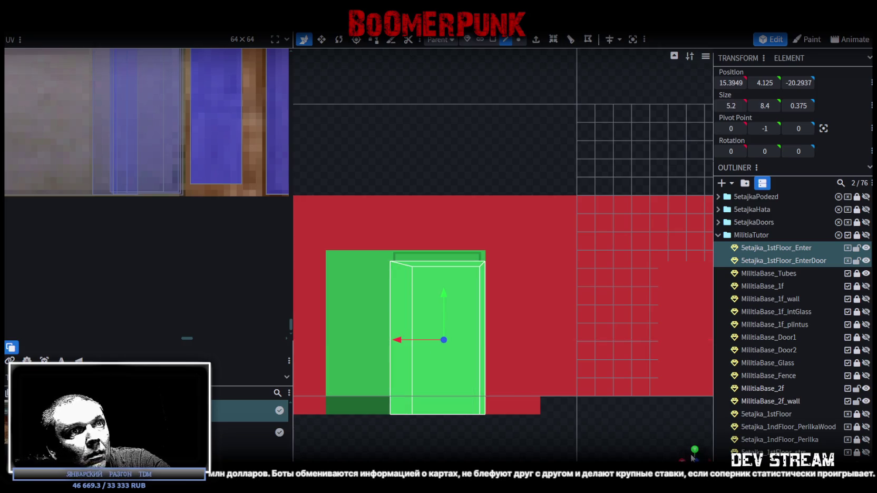
Step: Push the door pieces along Z to -18.2937, flush with the wall
mouse_move(612, 400)
left_mouse_down()
mouse_move(594, 331)
mouse_move(612, 365)
mouse_move(606, 345)
mouse_move(609, 363)
mouse_move(608, 353)
mouse_move(637, 351)
mouse_move(614, 356)
mouse_move(622, 358)
mouse_move(546, 339)
left_mouse_up()
left_click_drag(497, 298, 475, 304)
mouse_move(531, 315)
left_mouse_down()
mouse_move(652, 325)
mouse_move(548, 372)
mouse_move(571, 340)
mouse_move(546, 320)
mouse_move(540, 298)
mouse_move(495, 73)
left_mouse_up()
left_click(507, 40)
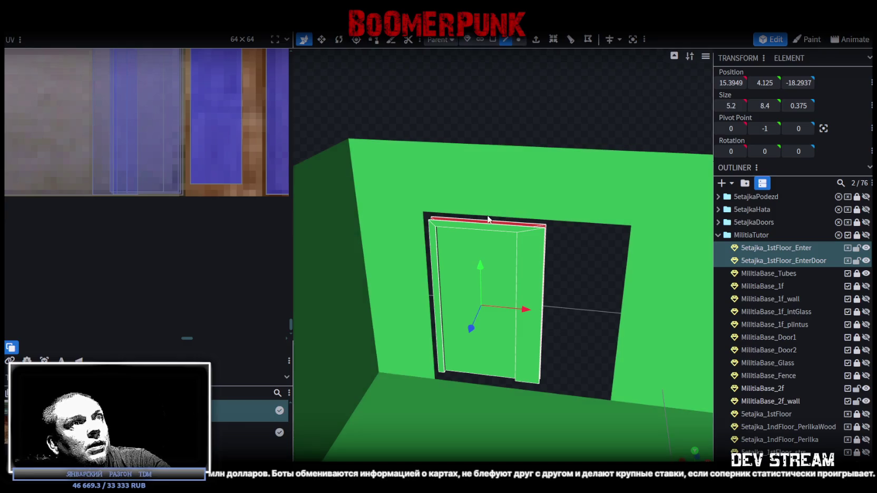
Step: Raise the wall opening's top edge slightly on Y to meet the door
left_click(488, 227)
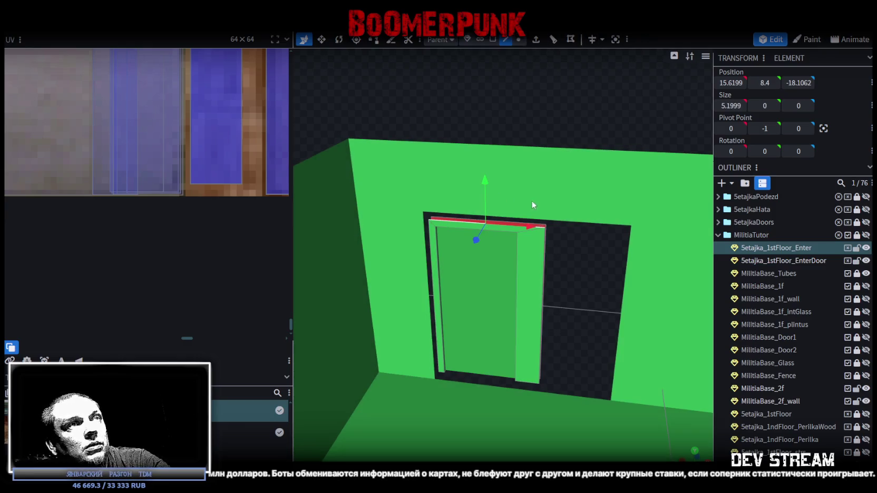
left_click(562, 222)
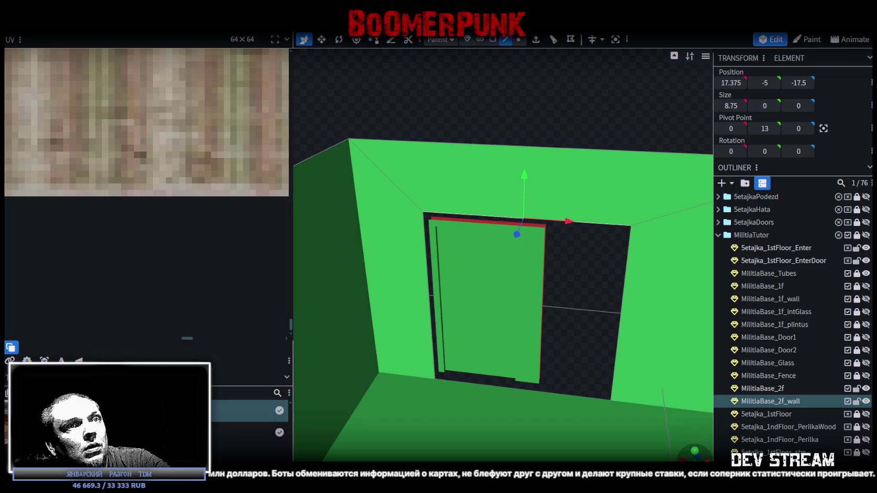
left_click_drag(527, 316, 661, 405)
scroll(386, 255, "up", 3)
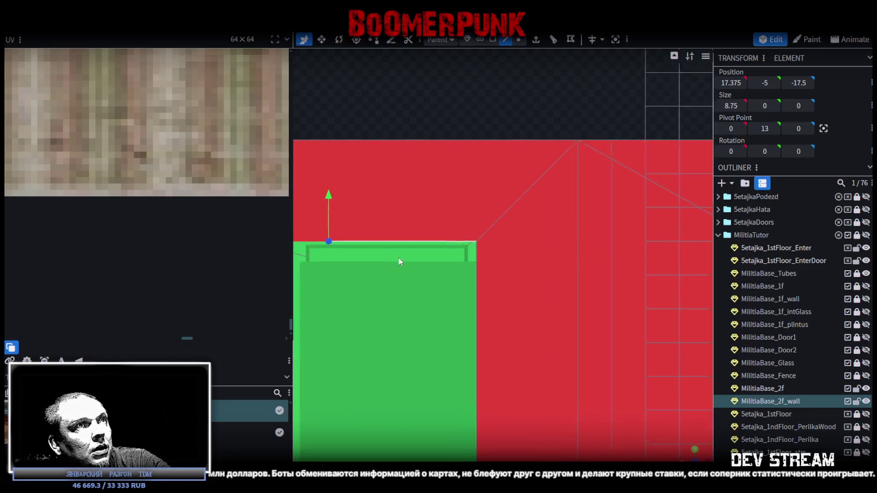
mouse_move(386, 256)
left_mouse_down()
mouse_move(464, 211)
mouse_move(432, 233)
left_mouse_up()
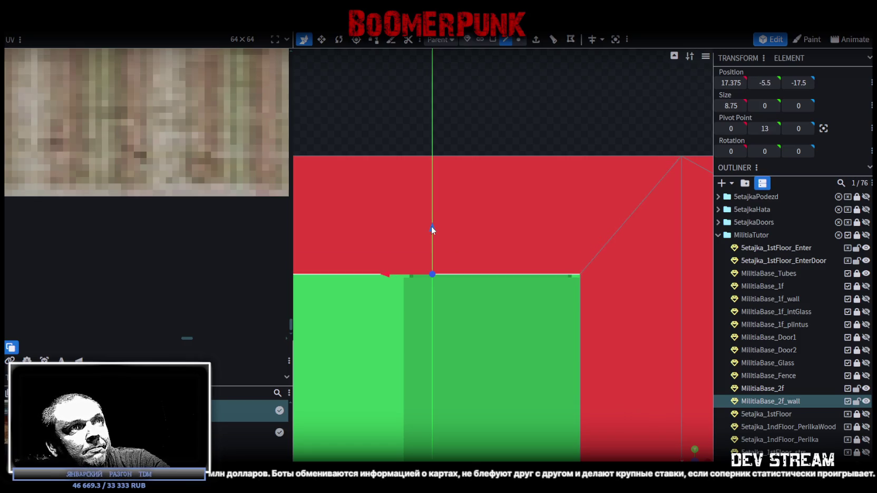
left_click_drag(433, 235, 432, 231)
scroll(466, 339, "down", 2)
Step: Move the opening's left edge in to X 18.25 against the door
left_click(400, 294)
left_click_drag(363, 324, 431, 330)
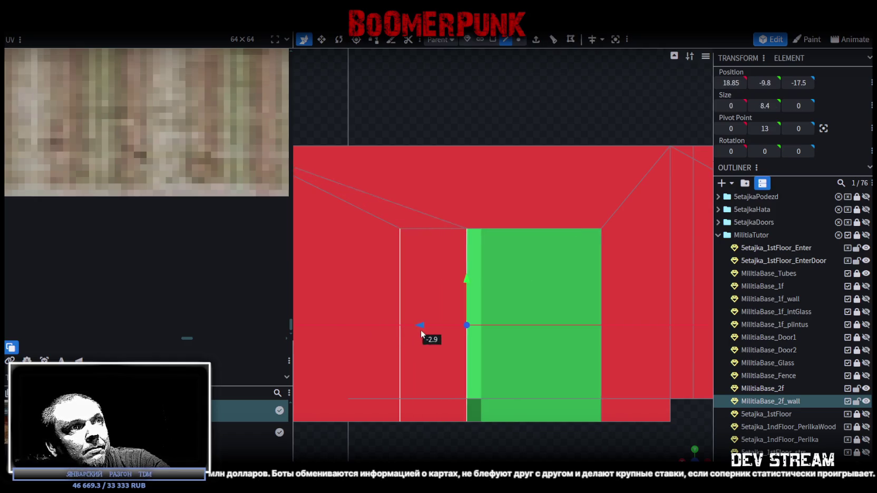
scroll(562, 444, "up", 3)
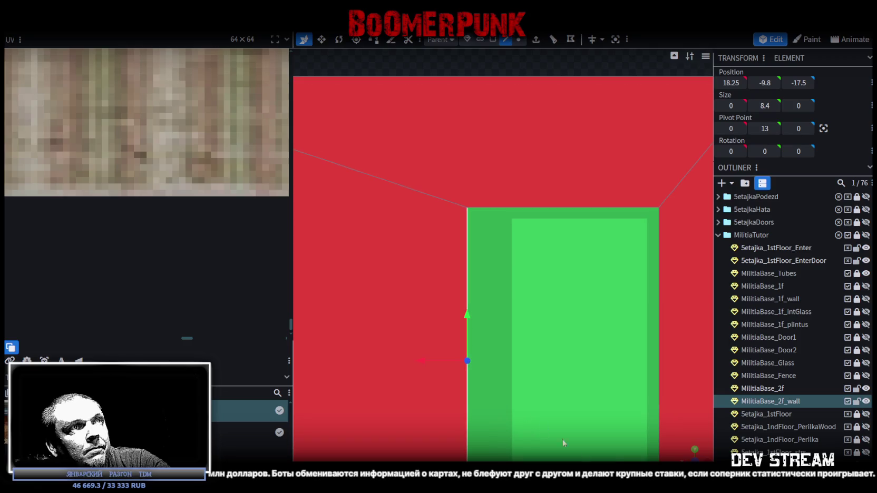
Step: Select the doorway edge beside the door panel
left_click_drag(542, 295, 572, 426)
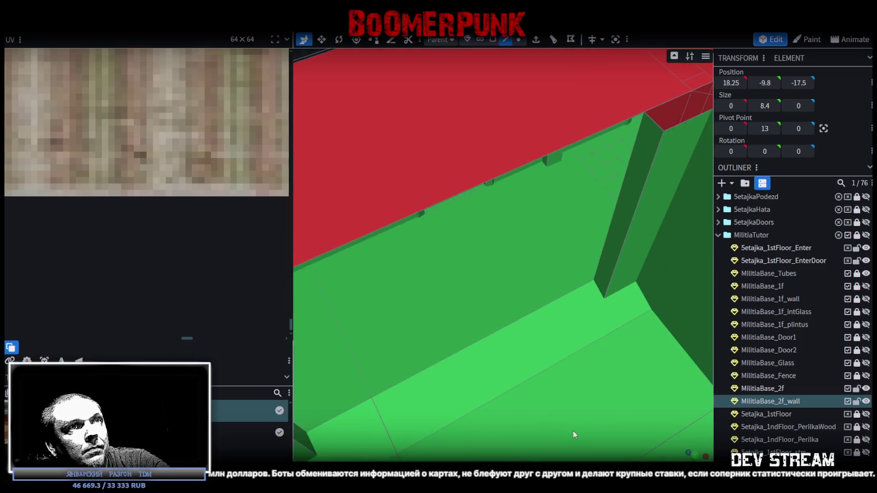
scroll(500, 432, "down", 5)
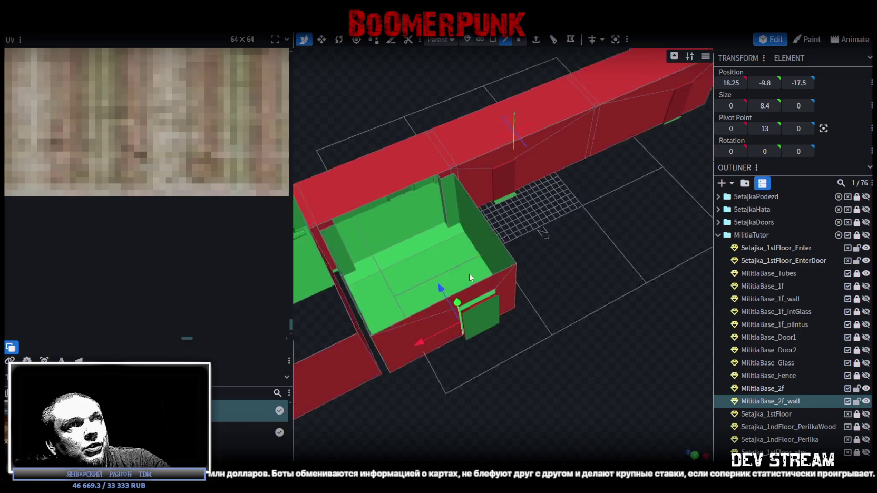
left_click_drag(528, 460, 534, 416)
scroll(539, 387, "up", 3)
left_click(540, 386)
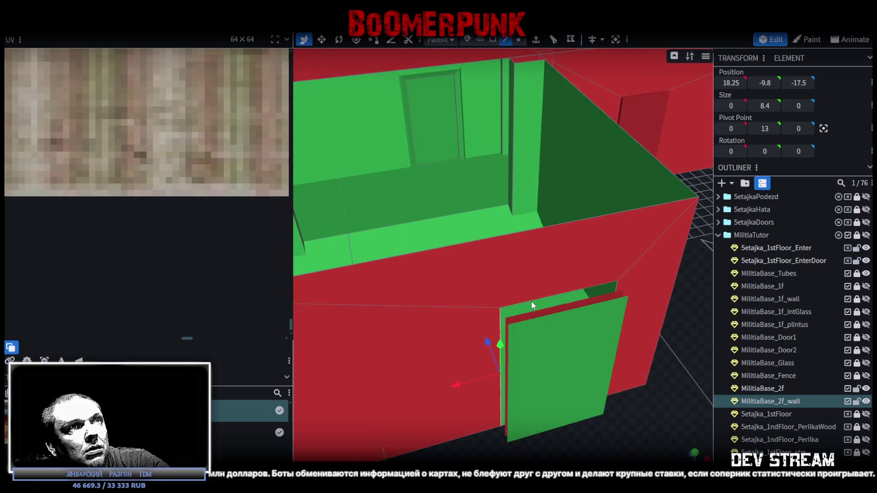
mouse_move(544, 318)
left_mouse_down()
mouse_move(440, 441)
mouse_move(559, 413)
mouse_move(542, 423)
mouse_move(547, 436)
left_mouse_up()
left_click(498, 352)
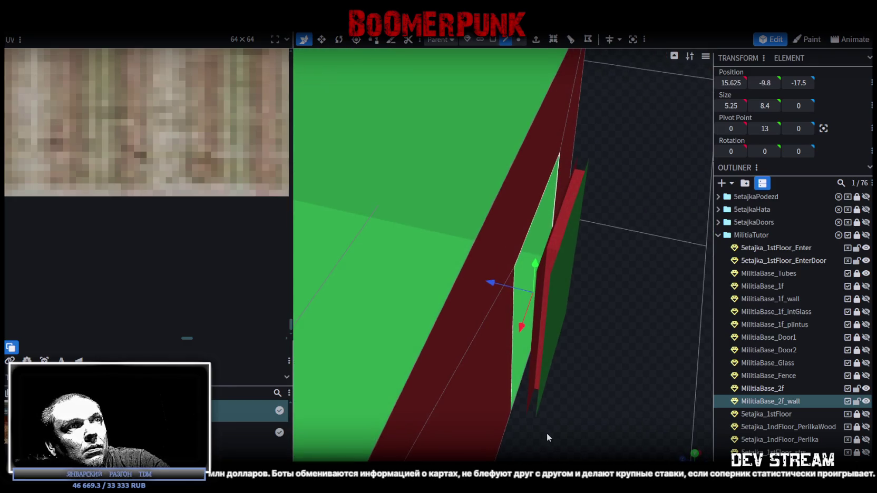
Step: Extrude the door face outwards with Extend set to 0.6
left_click(536, 40)
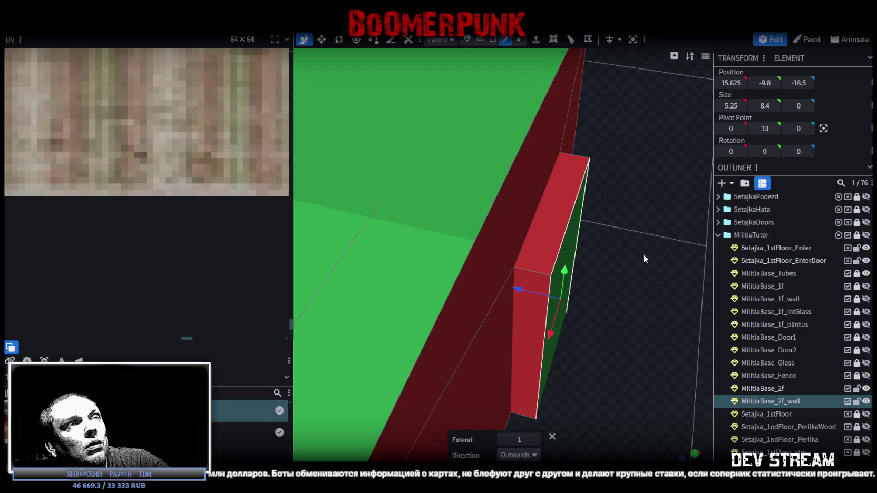
left_click(501, 439)
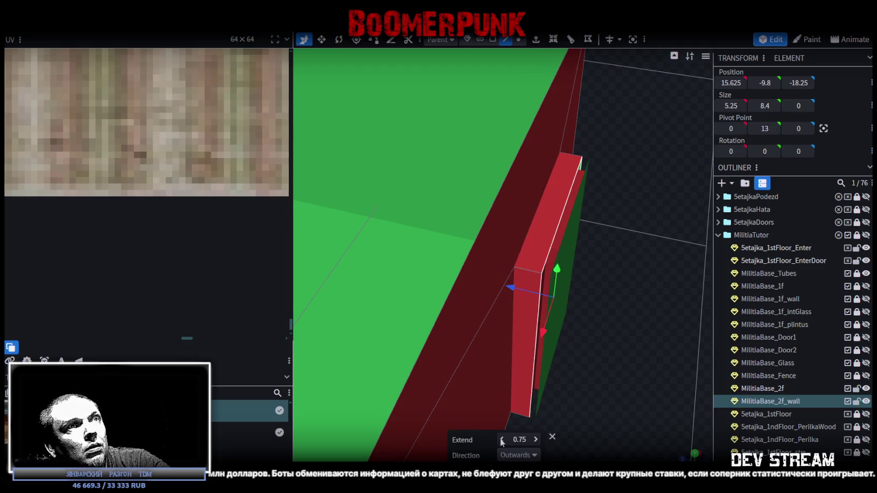
mouse_move(628, 366)
left_mouse_down()
mouse_move(564, 359)
mouse_move(605, 337)
mouse_move(619, 239)
left_mouse_up()
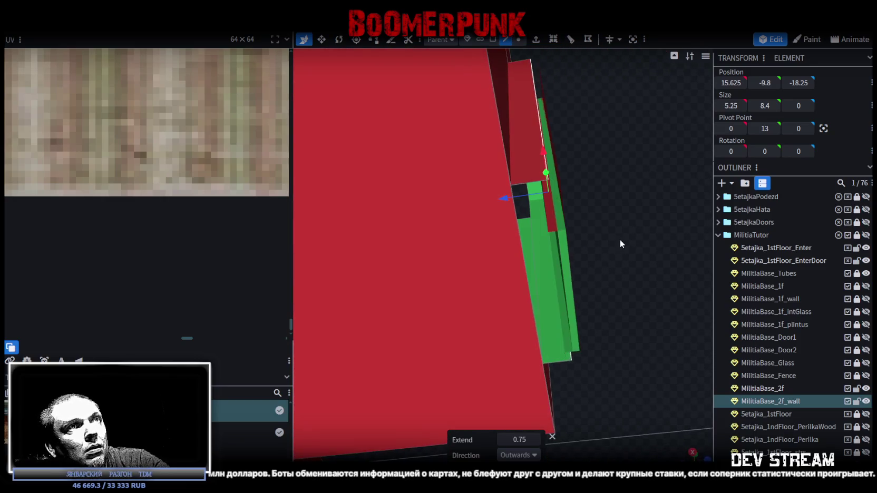
left_click(501, 440)
left_click(537, 440)
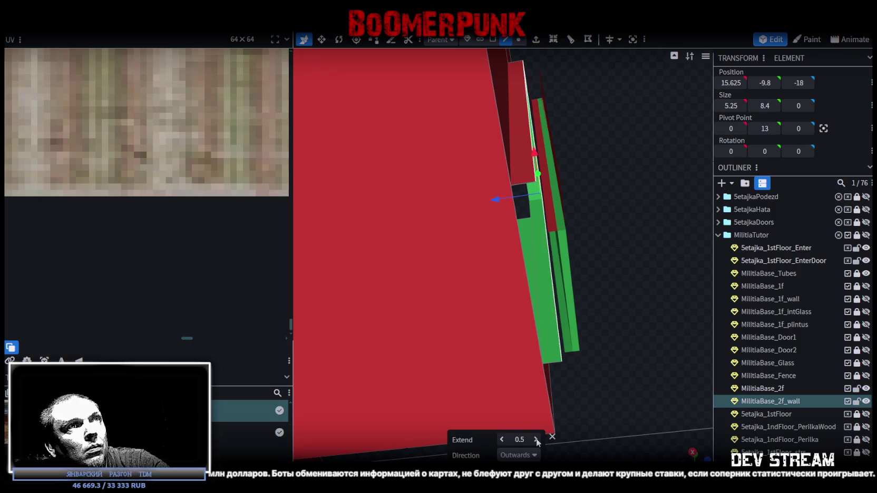
left_click(536, 440)
mouse_move(619, 338)
left_mouse_down()
mouse_move(611, 349)
mouse_move(620, 320)
mouse_move(613, 303)
mouse_move(541, 302)
left_mouse_up()
mouse_move(477, 318)
left_mouse_down()
mouse_move(424, 421)
mouse_move(473, 358)
mouse_move(458, 361)
mouse_move(534, 400)
left_mouse_up()
mouse_move(594, 434)
left_mouse_down()
mouse_move(677, 419)
mouse_move(639, 416)
mouse_move(643, 361)
mouse_move(598, 393)
mouse_move(641, 367)
mouse_move(599, 388)
mouse_move(621, 387)
mouse_move(637, 365)
mouse_move(599, 162)
mouse_move(618, 342)
mouse_move(632, 356)
mouse_move(554, 354)
mouse_move(587, 365)
mouse_move(605, 387)
mouse_move(767, 364)
left_mouse_up()
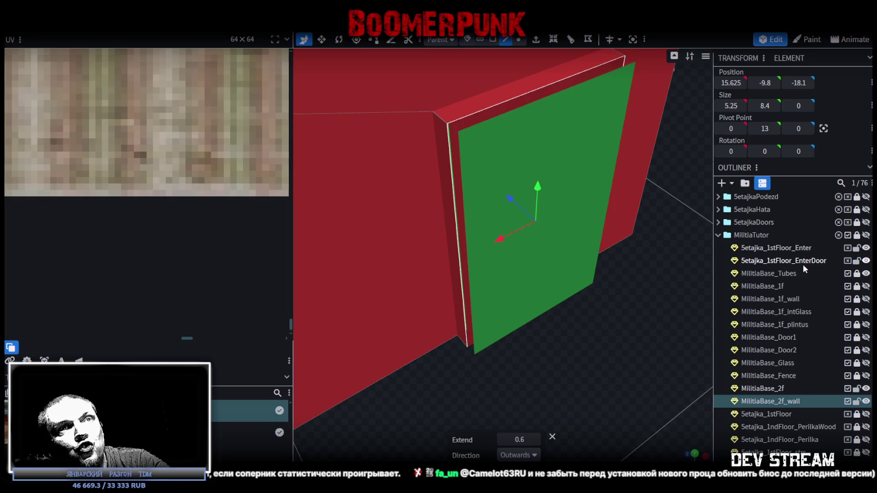
Step: Toggle the entrance door pieces' visibility on and off to check the frame fit
left_click(868, 260)
left_click(868, 260)
left_click(867, 247)
left_click(866, 247)
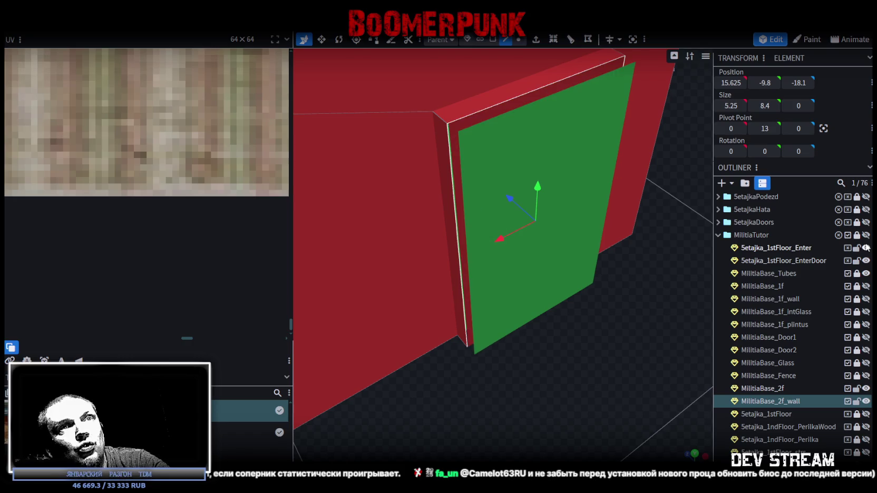
Step: Merge 5etajka_1stFloor_Enter into MilitiaBase_2f_wall with Merge Meshes
left_click(773, 248, "ctrl")
right_click(773, 248)
left_click(700, 302)
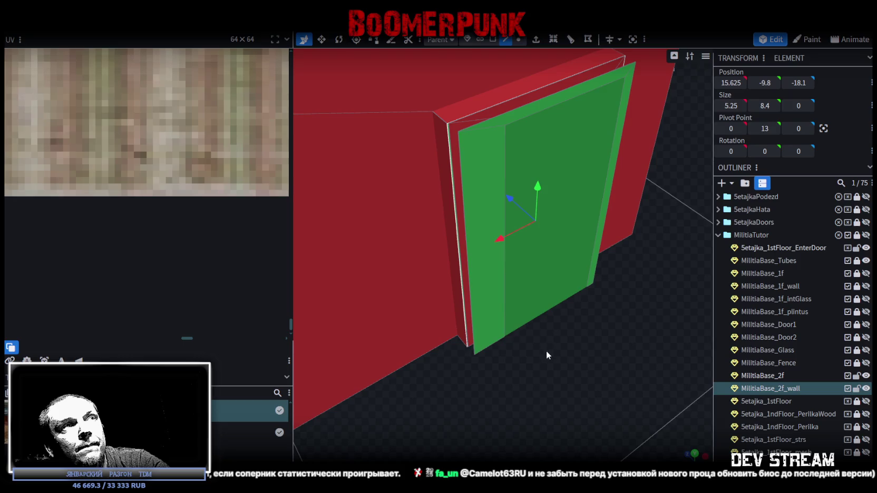
left_click_drag(546, 351, 562, 372)
Step: Move the frame's door face to depth -18.1 and merge the overlapping vertices
left_click(485, 206)
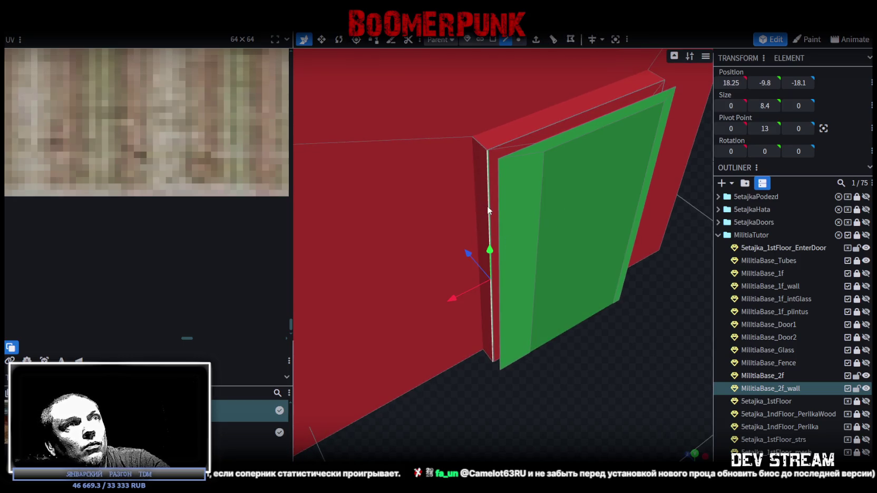
mouse_move(730, 83)
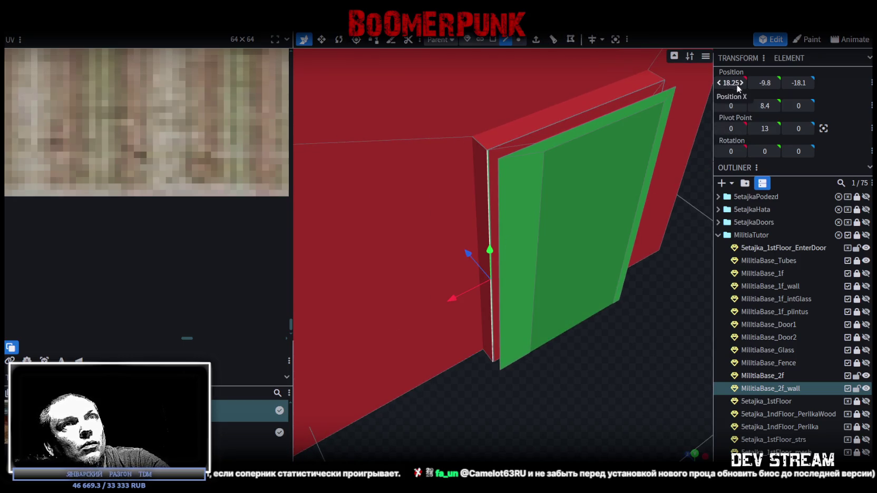
left_click_drag(489, 178, 491, 182)
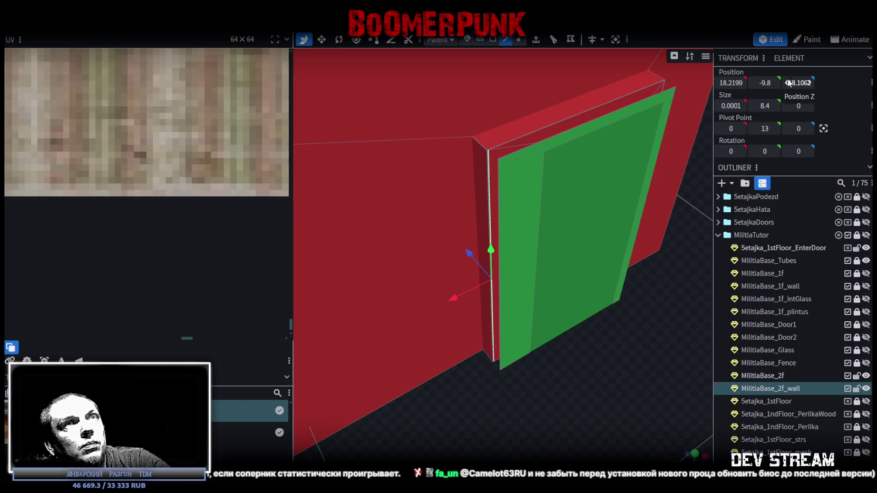
key("ctrl+z")
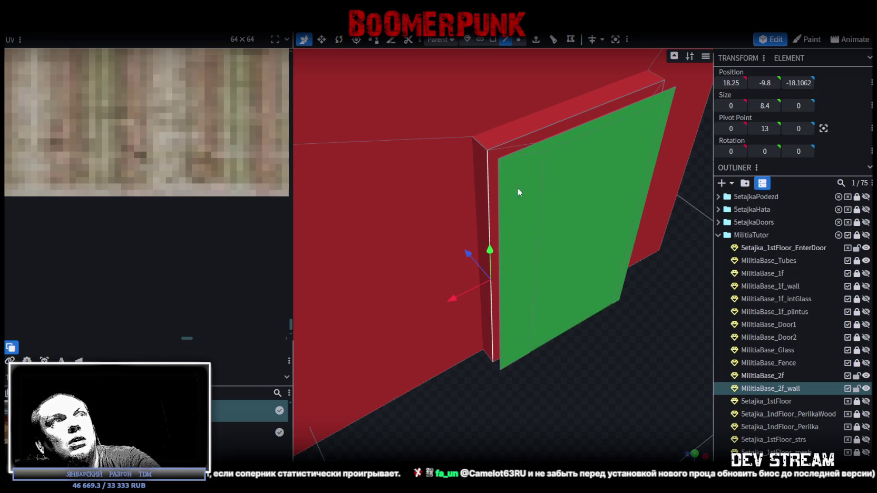
mouse_move(597, 387)
left_mouse_down()
mouse_move(594, 298)
mouse_move(637, 208)
mouse_move(647, 348)
mouse_move(659, 345)
left_mouse_up()
mouse_move(567, 228)
left_mouse_down()
mouse_move(591, 309)
mouse_move(583, 317)
mouse_move(599, 317)
left_mouse_up()
left_click_drag(491, 286, 469, 285)
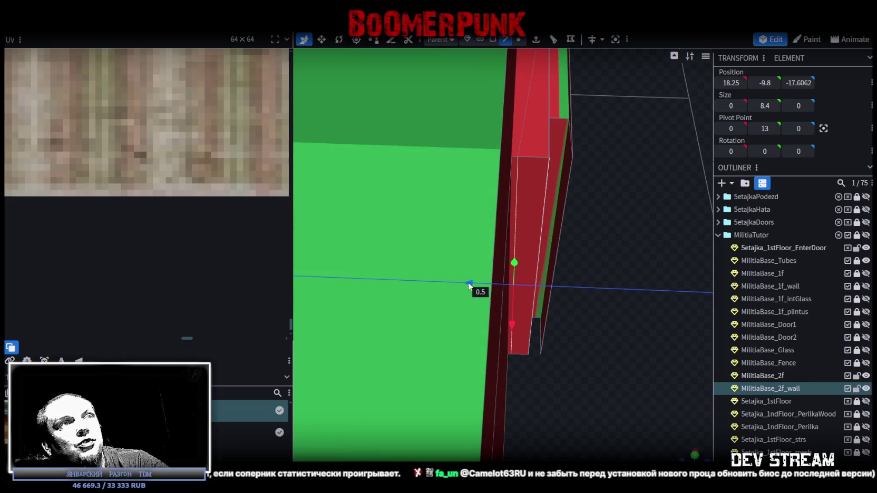
left_click_drag(608, 284, 505, 225)
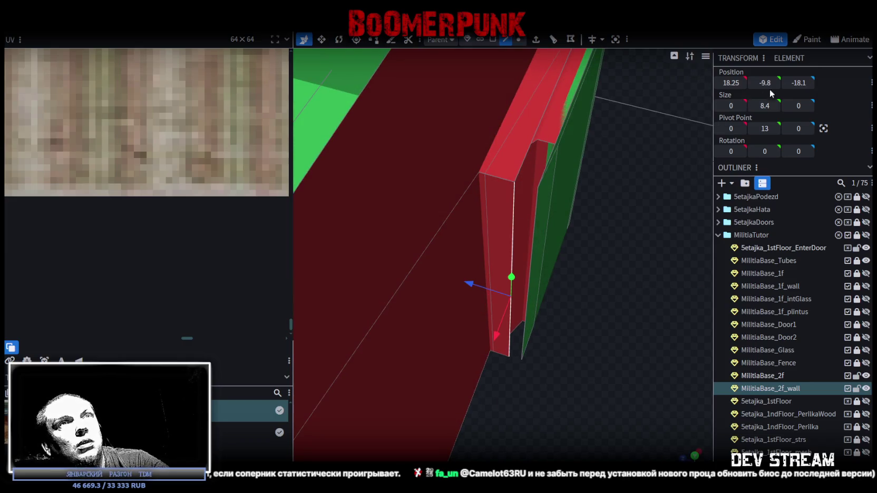
left_click_drag(791, 95, 726, 190)
left_click(421, 111)
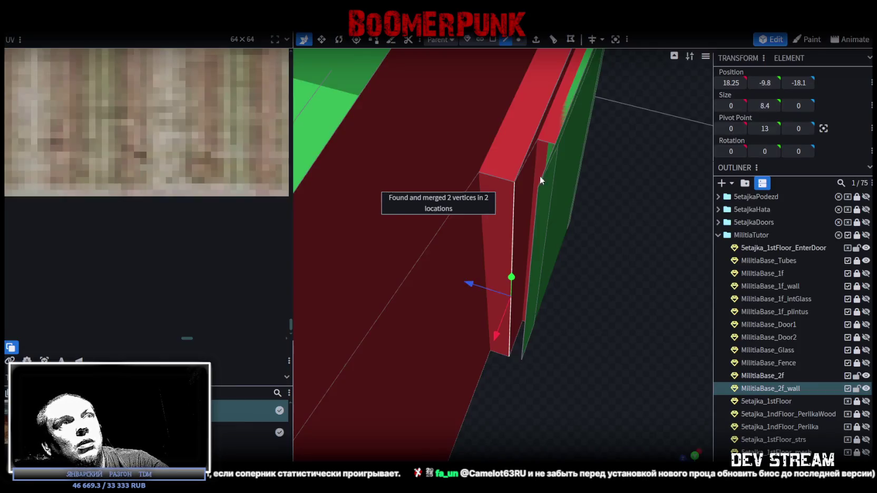
Step: Set the frame's inner edge to X 13 and merge its overlapping vertices
mouse_move(539, 175)
left_mouse_down()
mouse_move(449, 223)
mouse_move(412, 213)
left_mouse_up()
left_click(544, 182)
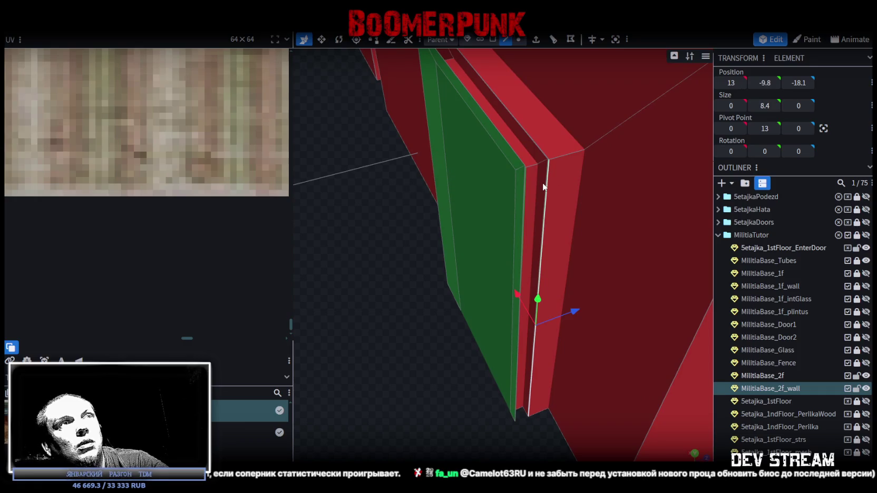
left_click_drag(670, 144, 559, 215)
left_click(563, 189)
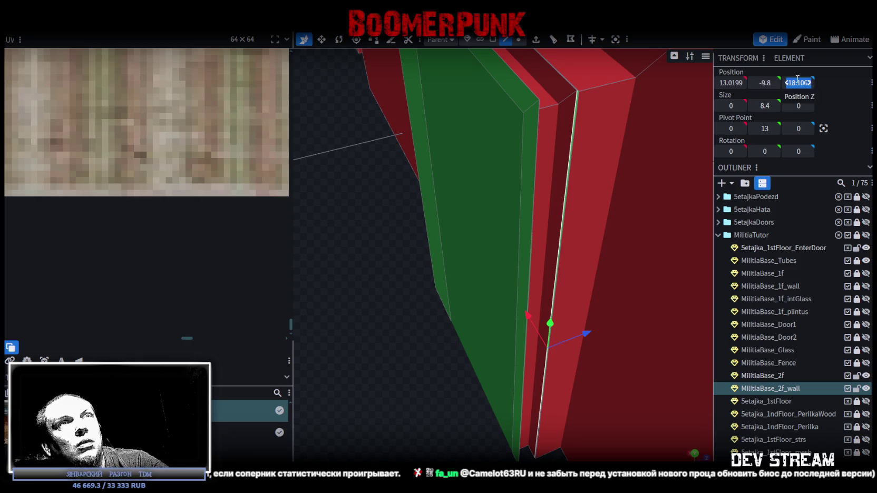
key("Return")
left_click(421, 112)
mouse_move(457, 178)
left_mouse_down()
mouse_move(422, 315)
mouse_move(528, 323)
mouse_move(639, 177)
mouse_move(650, 254)
mouse_move(615, 234)
mouse_move(685, 184)
left_mouse_up()
left_click(796, 83)
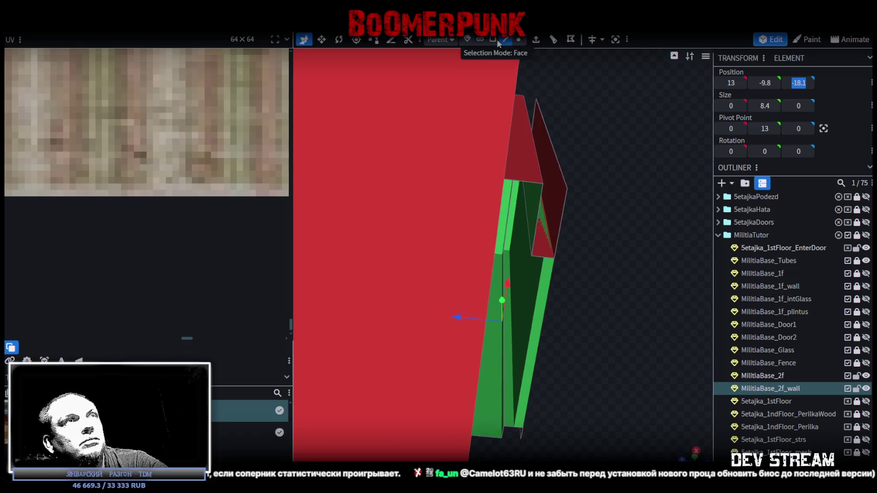
Step: Select the door's side panels and frame the door in a straight-on view
left_click(539, 212)
mouse_move(506, 409)
left_mouse_down()
mouse_move(619, 380)
mouse_move(383, 385)
left_mouse_up()
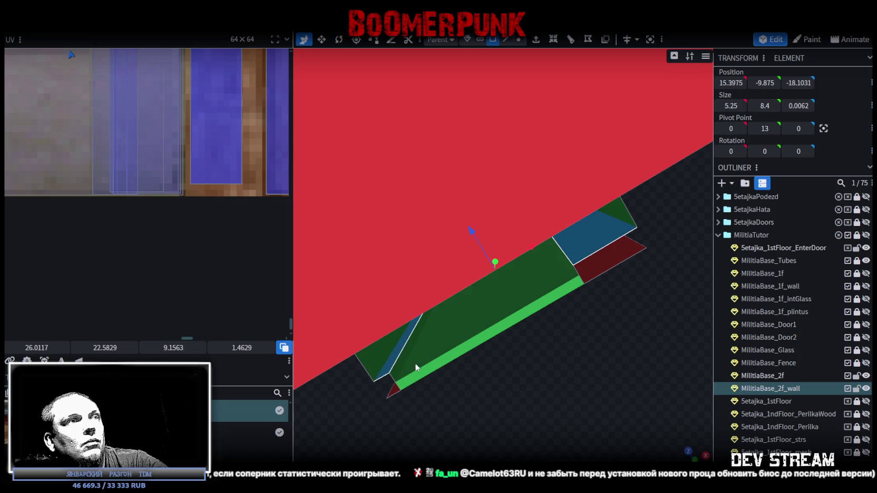
mouse_move(647, 347)
left_mouse_down()
mouse_move(598, 332)
mouse_move(529, 422)
mouse_move(633, 355)
mouse_move(582, 396)
mouse_move(456, 385)
mouse_move(443, 367)
mouse_move(433, 370)
mouse_move(641, 383)
left_mouse_up()
left_click(474, 232)
left_click(591, 84)
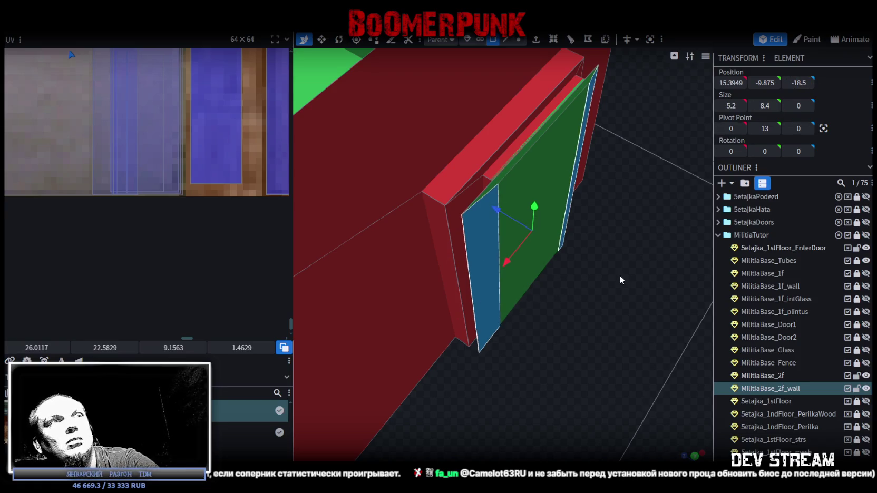
left_click_drag(679, 201, 575, 260)
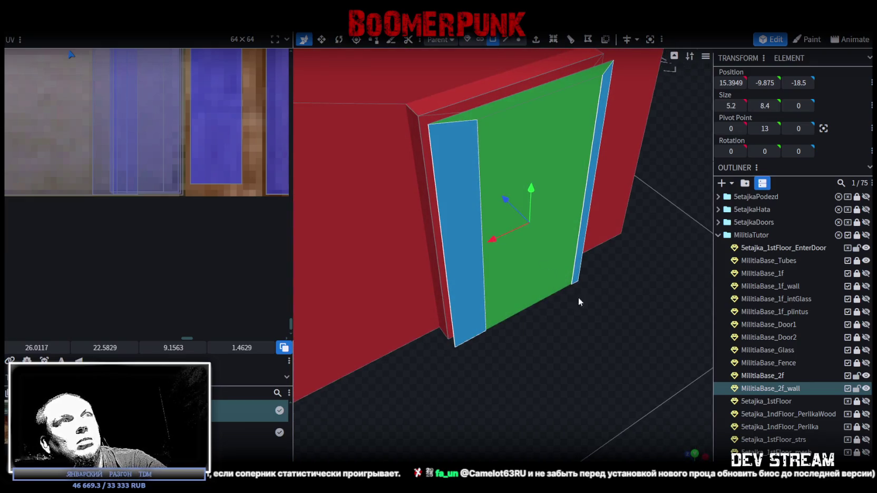
key("KP_1")
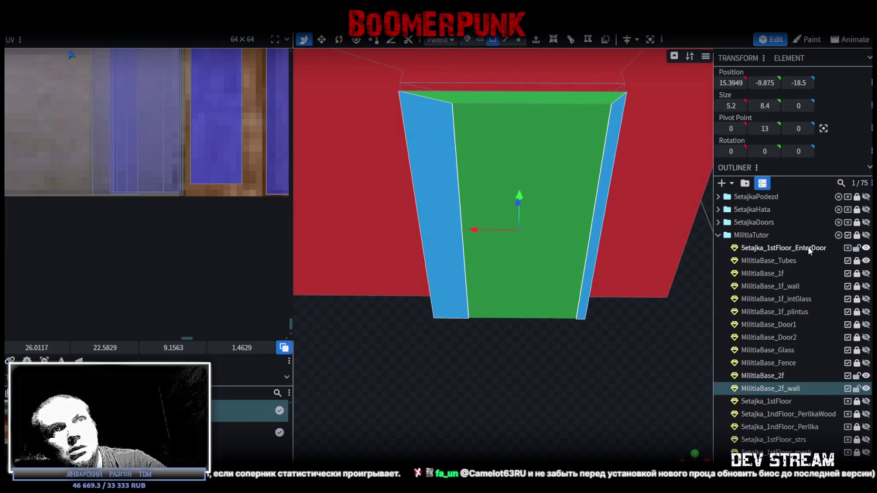
Step: Move 5etajka_1stFloor_EnterDoor under MilitiaBase_2f_wall and start renaming it MilitiaBase_DoorMain
left_click_drag(778, 252, 787, 388)
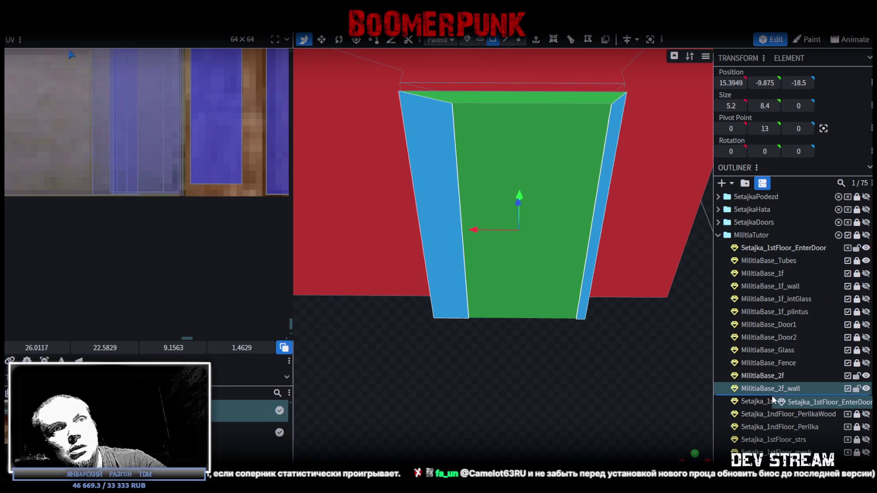
left_click(772, 374)
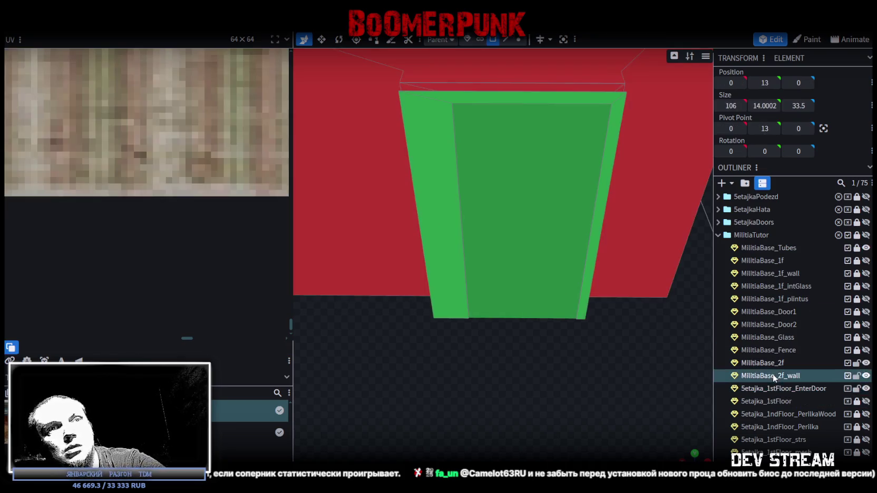
left_click(782, 364)
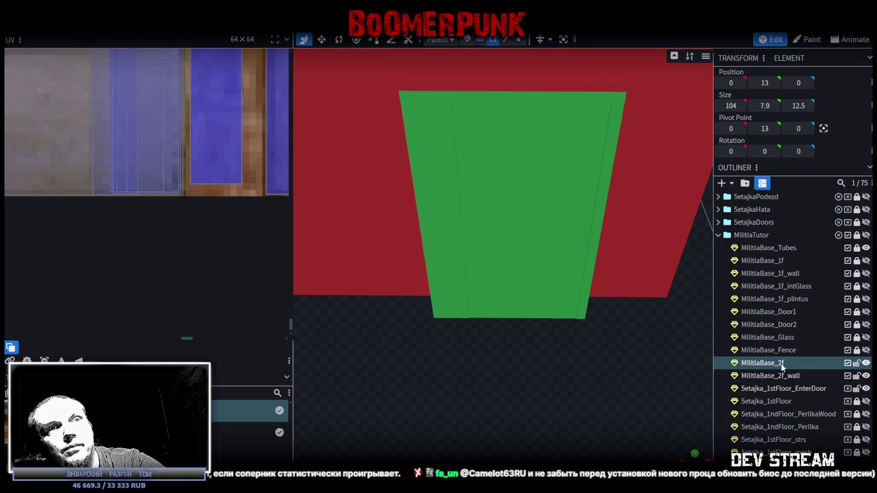
left_click(779, 388)
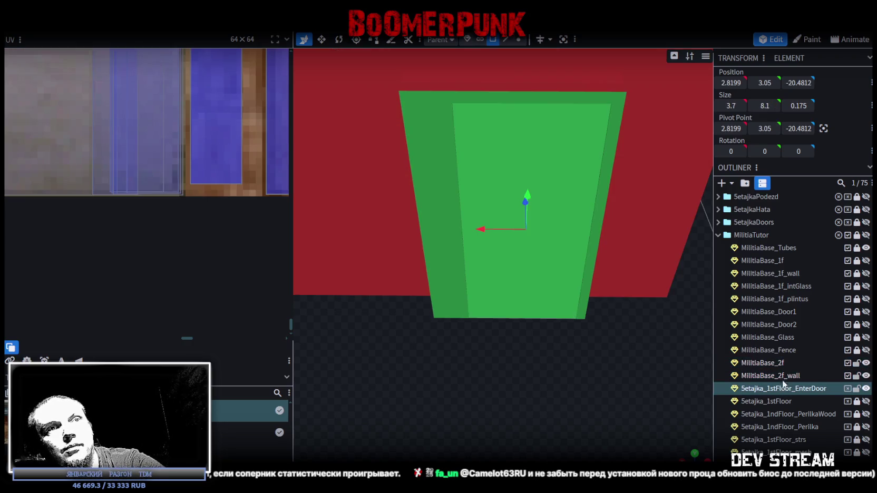
left_click(780, 375)
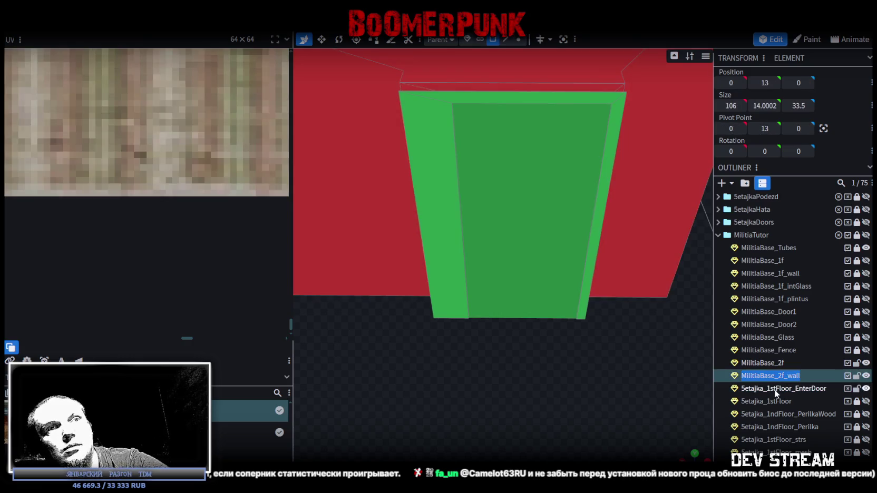
left_click(777, 389)
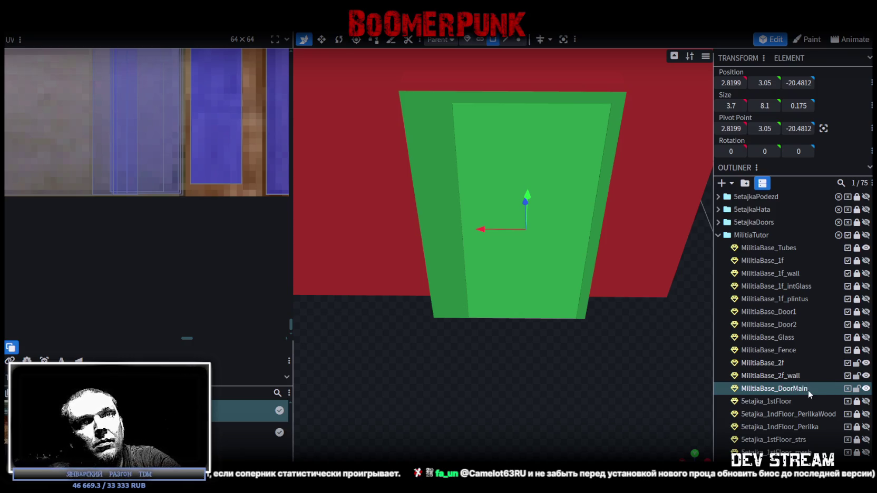
Step: With textures shown, select MilitiaBase_DoorMain and shift its first face's UV region left
mouse_move(615, 337)
left_mouse_down()
mouse_move(606, 383)
mouse_move(580, 377)
mouse_move(551, 394)
mouse_move(575, 360)
mouse_move(575, 388)
mouse_move(646, 360)
mouse_move(472, 213)
mouse_move(594, 324)
mouse_move(580, 352)
mouse_move(502, 367)
mouse_move(481, 339)
left_mouse_up()
key("z")
left_click(471, 209)
left_click(509, 266)
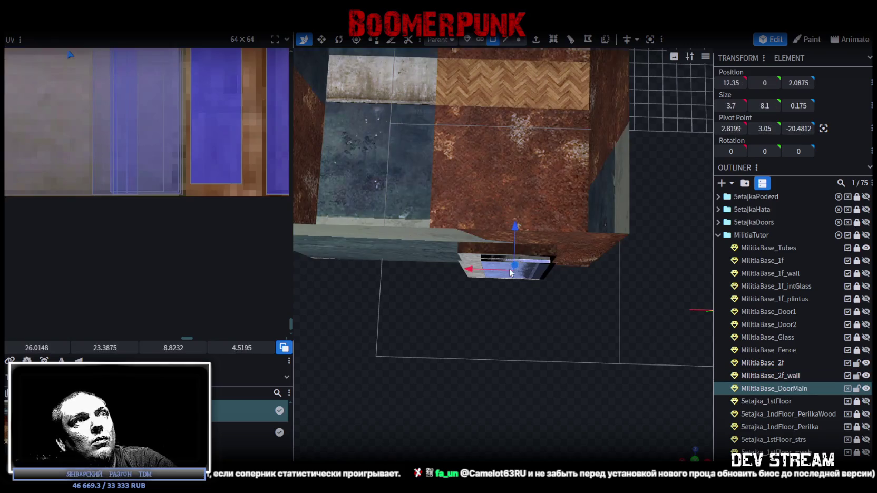
scroll(208, 155, "down", 2)
scroll(209, 154, "down", 2)
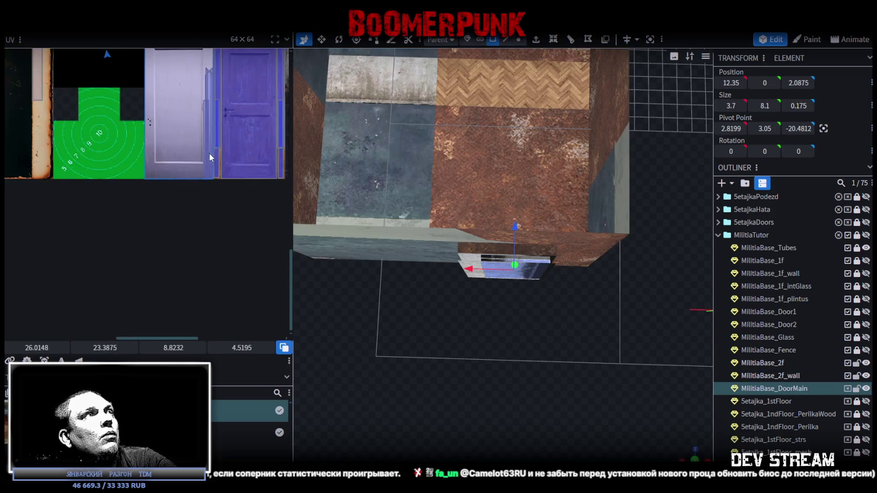
scroll(210, 157, "down", 2)
scroll(216, 147, "down", 2)
scroll(195, 147, "down", 2)
scroll(173, 146, "down", 2)
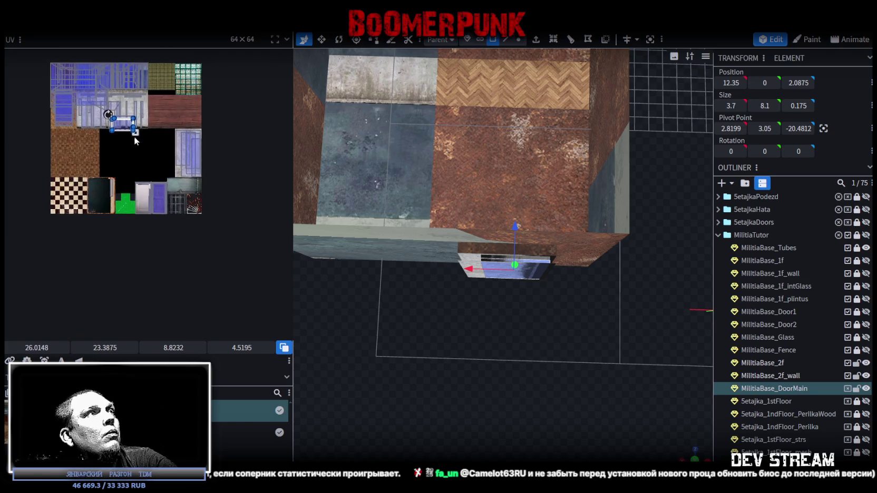
scroll(139, 134, "up", 2)
scroll(141, 136, "up", 2)
scroll(147, 141, "up", 3)
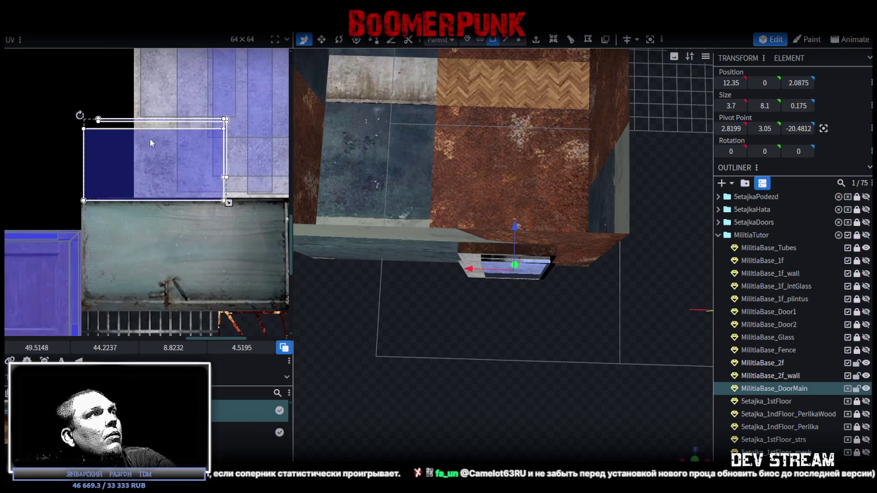
left_click_drag(155, 172, 99, 121)
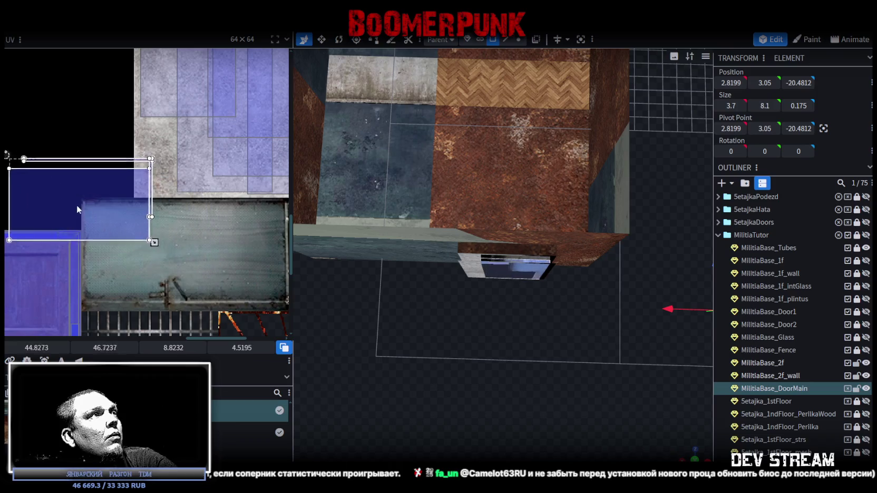
Step: Move another door face's UV region onto the blue metal texture and nudge it into position
left_click(111, 129)
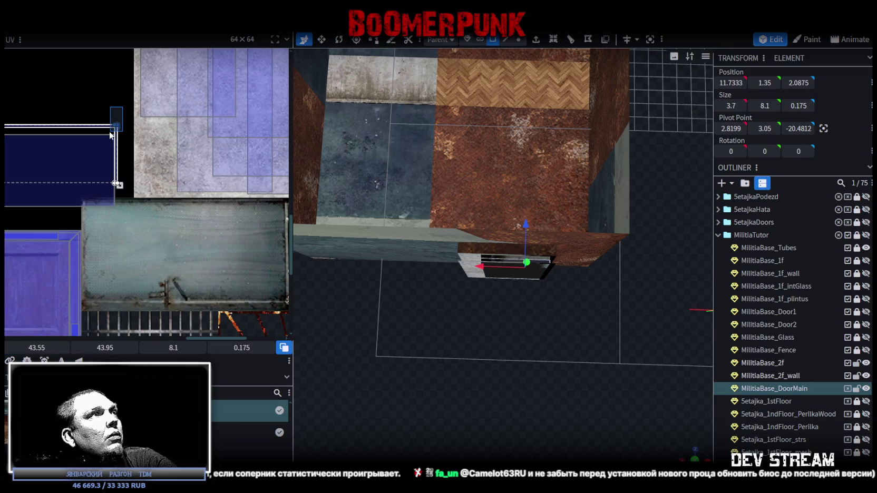
mouse_move(100, 130)
left_mouse_down()
mouse_move(251, 209)
mouse_move(244, 205)
left_mouse_up()
scroll(278, 206, "up", 3)
scroll(203, 216, "up", 1)
scroll(203, 217, "down", 2)
scroll(191, 242, "down", 1)
left_click_drag(10, 74, 157, 154)
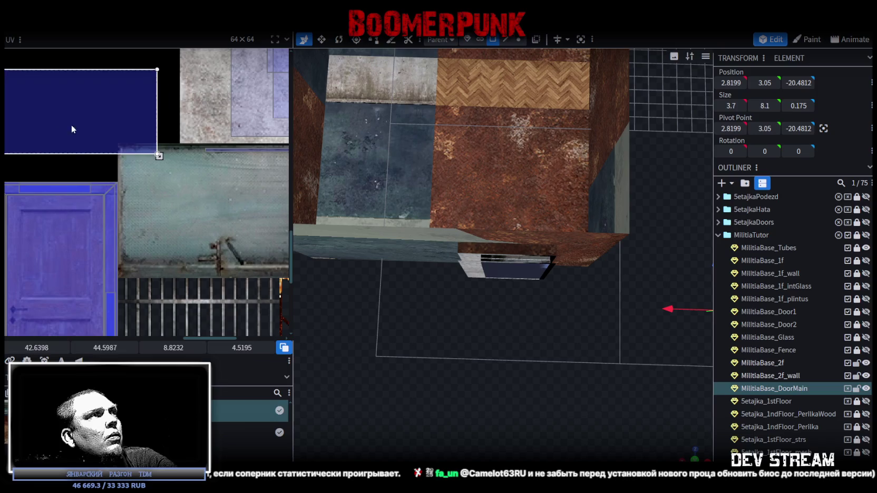
left_click_drag(72, 128, 183, 199)
scroll(158, 205, "up", 2)
left_click_drag(124, 188, 118, 178)
scroll(130, 184, "down", 2)
scroll(105, 174, "down", 1)
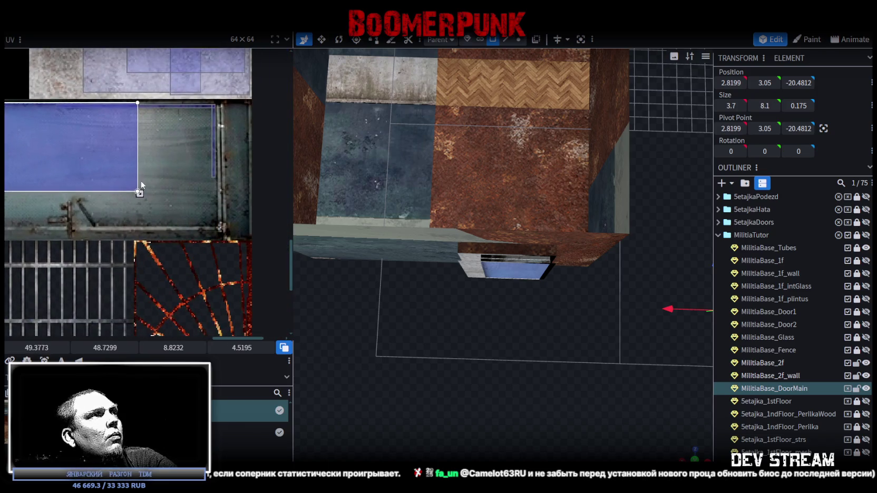
Step: Enlarge that face's UV region so it covers the whole blue metal panel
left_click_drag(138, 192, 227, 230)
scroll(215, 221, "up", 2)
scroll(184, 230, "up", 1)
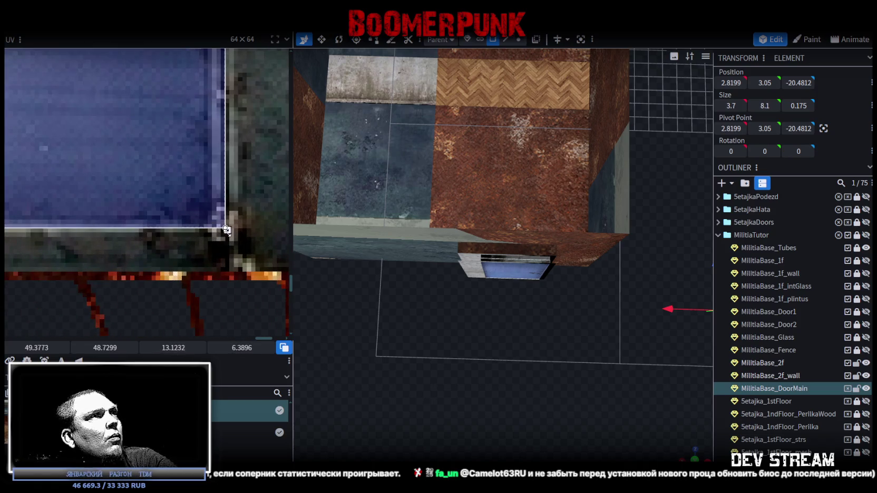
left_click_drag(224, 230, 224, 226)
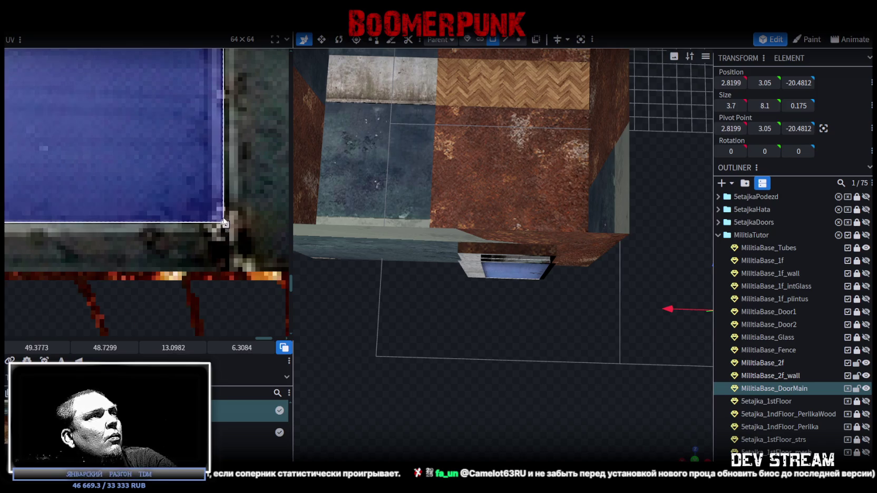
scroll(224, 223, "down", 3)
scroll(244, 230, "up", 3)
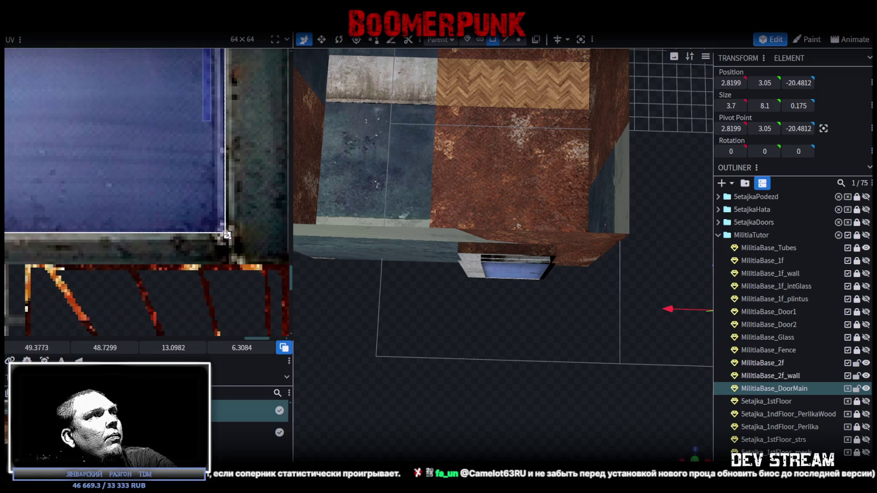
Step: Mirror the door's blue metal texture horizontally and check it from different angles
mouse_move(532, 345)
left_mouse_down()
mouse_move(535, 317)
mouse_move(558, 326)
mouse_move(554, 318)
left_mouse_up()
scroll(107, 172, "down", 2)
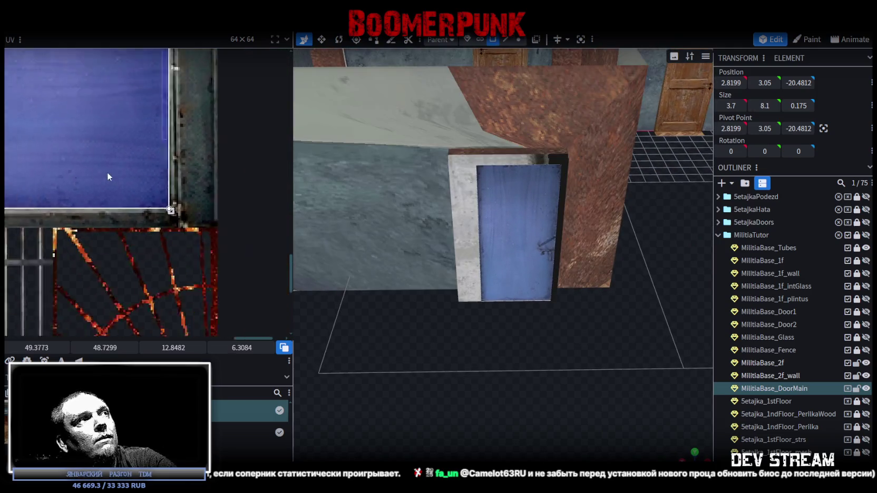
scroll(123, 170, "down", 2)
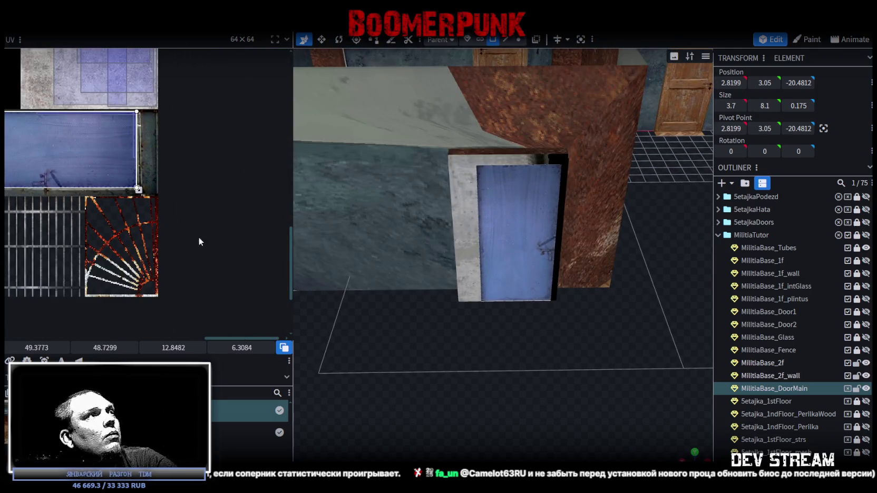
key("m")
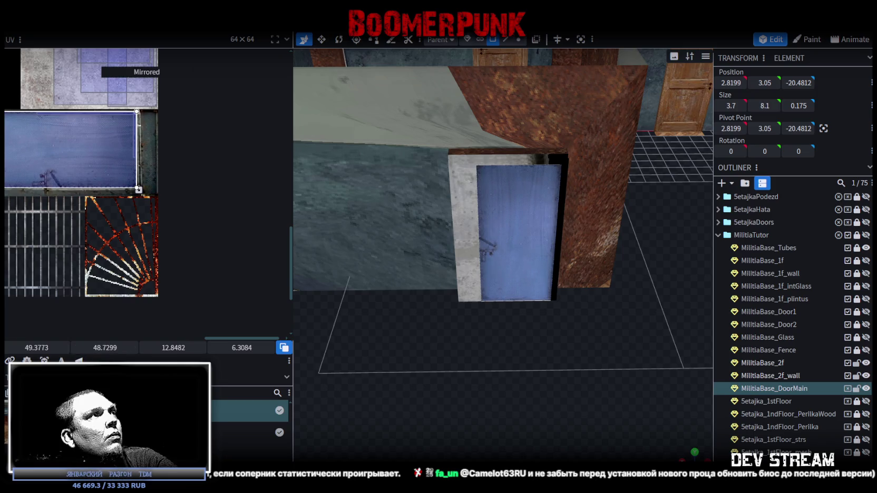
mouse_move(490, 382)
left_mouse_down()
mouse_move(610, 293)
mouse_move(526, 328)
mouse_move(561, 236)
mouse_move(550, 309)
mouse_move(480, 184)
mouse_move(452, 189)
mouse_move(574, 313)
mouse_move(563, 318)
mouse_move(445, 236)
left_mouse_up()
Step: Move the 2f_wall doorway frame to X 15.3962, Y -9.875, Z -18.3, surrounding the door
left_click(551, 309)
left_click(442, 284)
mouse_move(442, 284)
left_mouse_down()
mouse_move(435, 277)
mouse_move(606, 325)
mouse_move(424, 325)
mouse_move(581, 190)
mouse_move(558, 222)
left_mouse_up()
left_click_drag(510, 409, 485, 370)
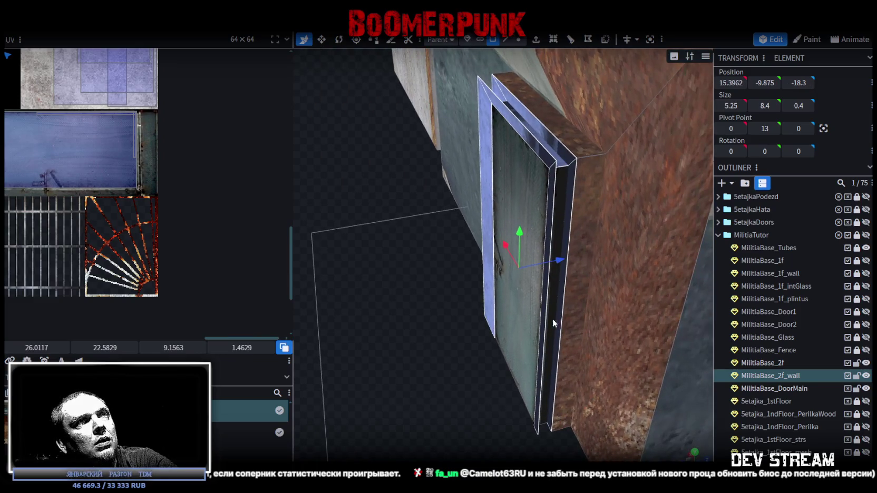
mouse_move(554, 263)
left_mouse_down()
mouse_move(426, 393)
mouse_move(555, 245)
left_mouse_up()
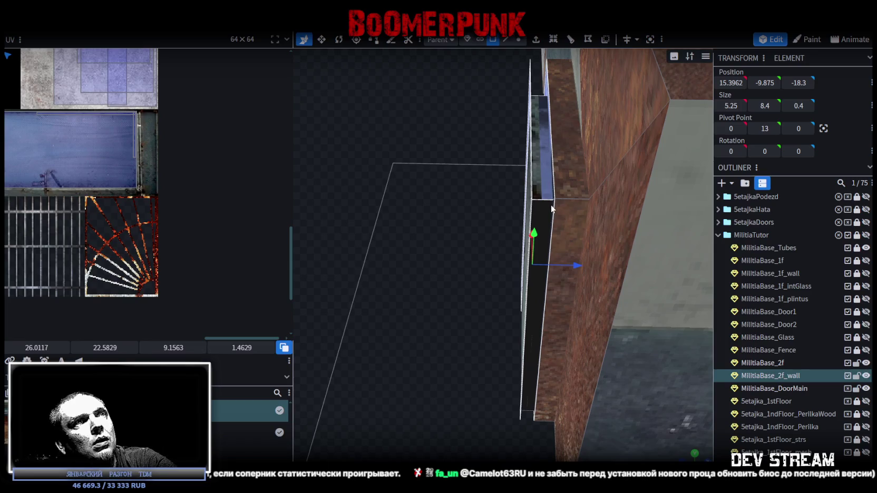
mouse_move(549, 208)
left_mouse_down()
mouse_move(553, 182)
mouse_move(476, 392)
mouse_move(512, 386)
mouse_move(513, 376)
mouse_move(558, 401)
mouse_move(474, 343)
left_mouse_up()
Step: Move the frame face's UV region off the old texture onto the blue metal
scroll(81, 171, "down", 3)
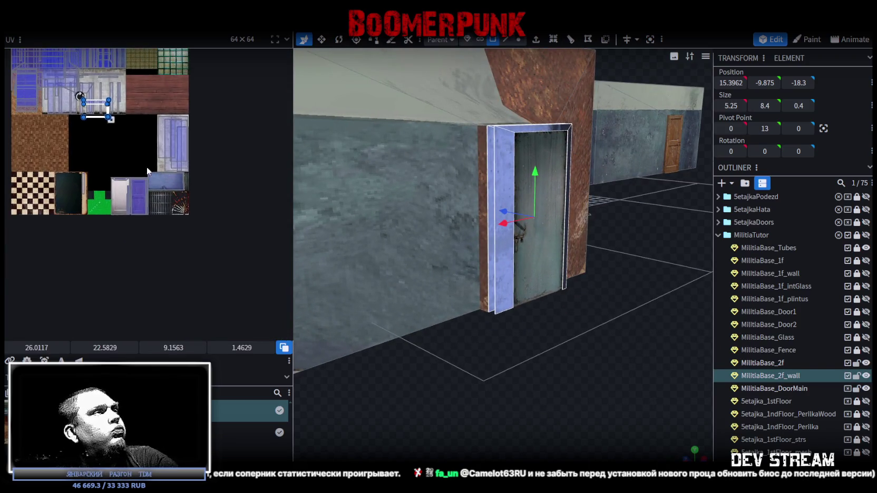
scroll(147, 169, "down", 3)
left_click_drag(81, 98, 154, 168)
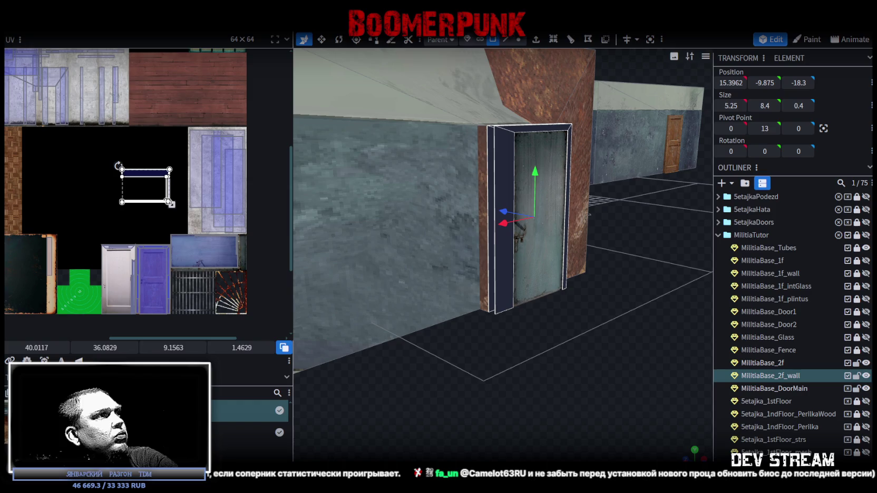
left_click_drag(139, 182, 189, 241)
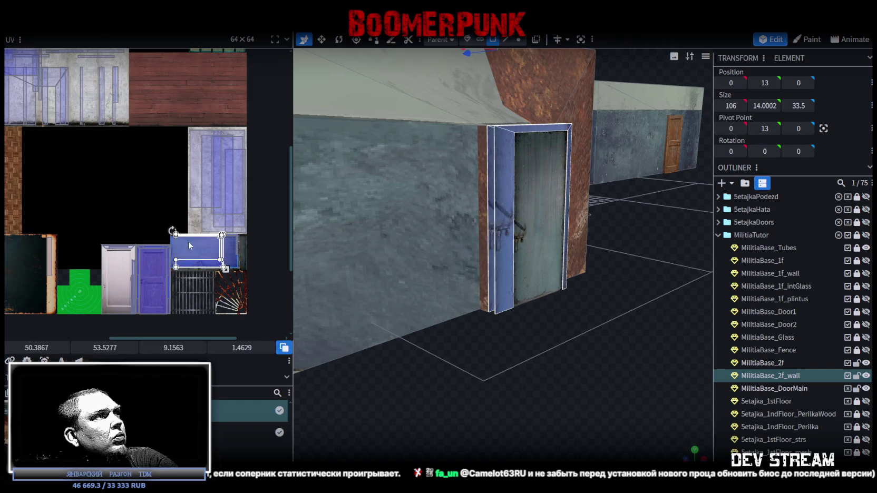
scroll(158, 224, "up", 3)
scroll(179, 247, "up", 2)
scroll(225, 291, "up", 2)
scroll(189, 190, "up", 2)
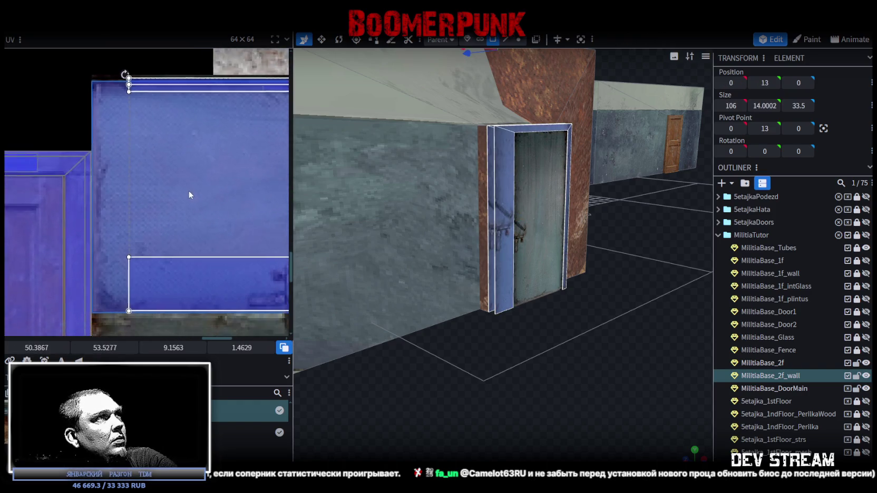
left_click_drag(175, 274, 139, 272)
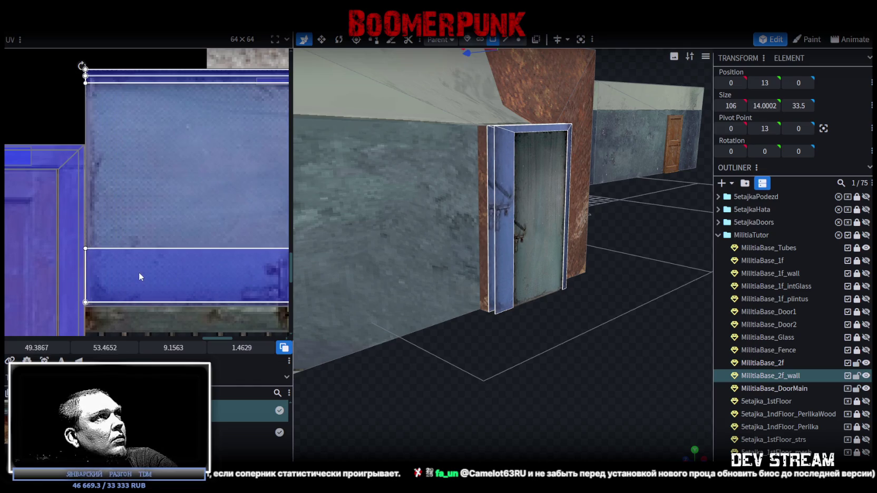
scroll(197, 301, "down", 2)
scroll(197, 304, "down", 3)
Step: Slightly enlarge the frame's blue metal UV region and inspect the framed door
left_click_drag(183, 229, 206, 258)
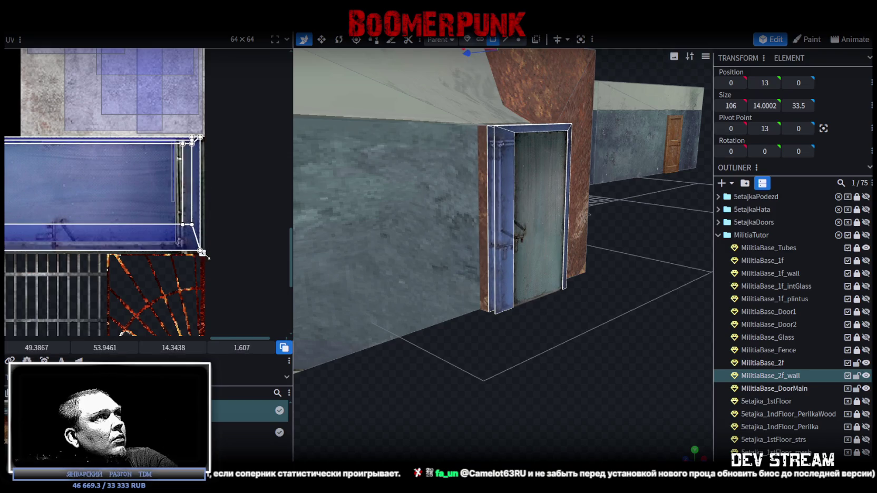
scroll(207, 256, "up", 3)
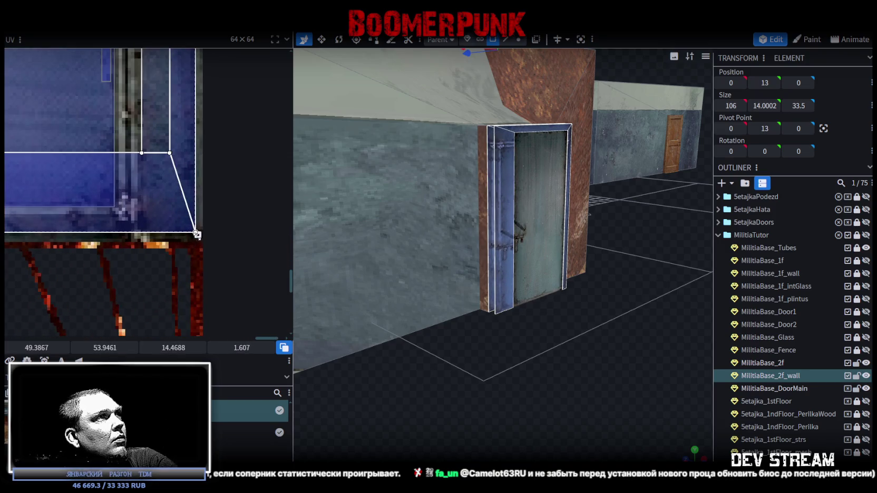
left_click_drag(197, 234, 201, 240)
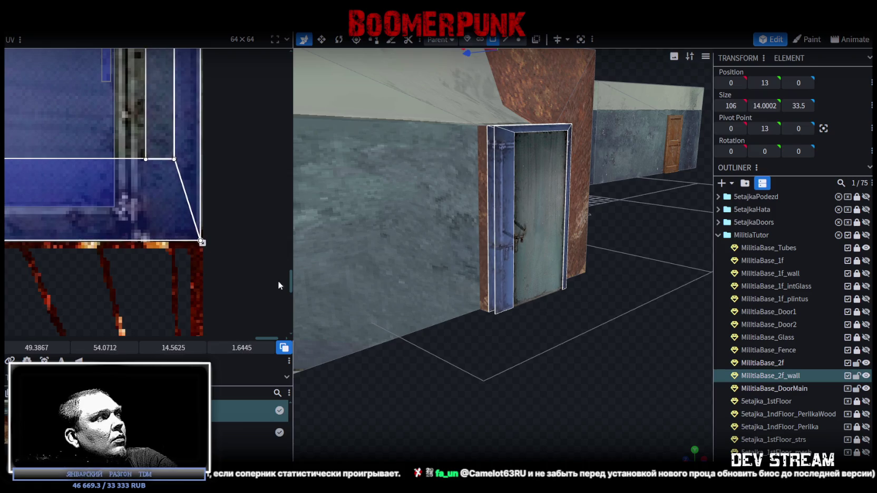
left_click_drag(525, 389, 455, 369)
scroll(455, 370, "up", 2)
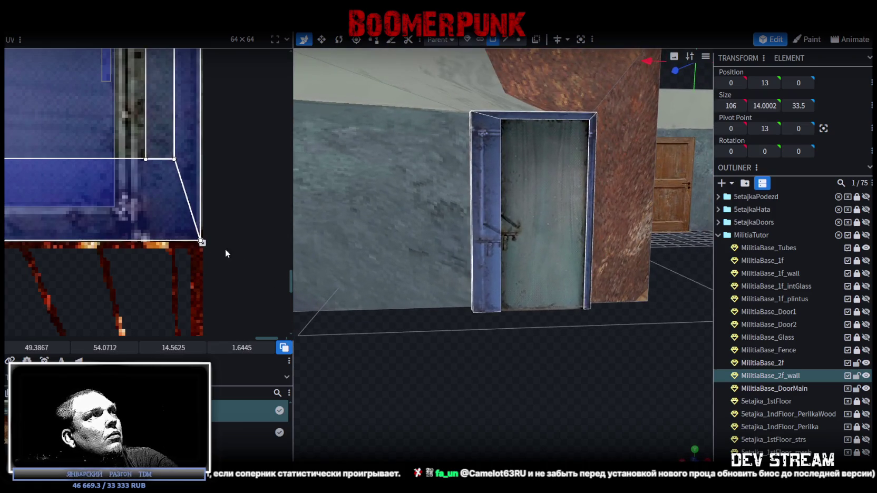
scroll(225, 250, "down", 3)
left_click_drag(529, 313, 767, 290)
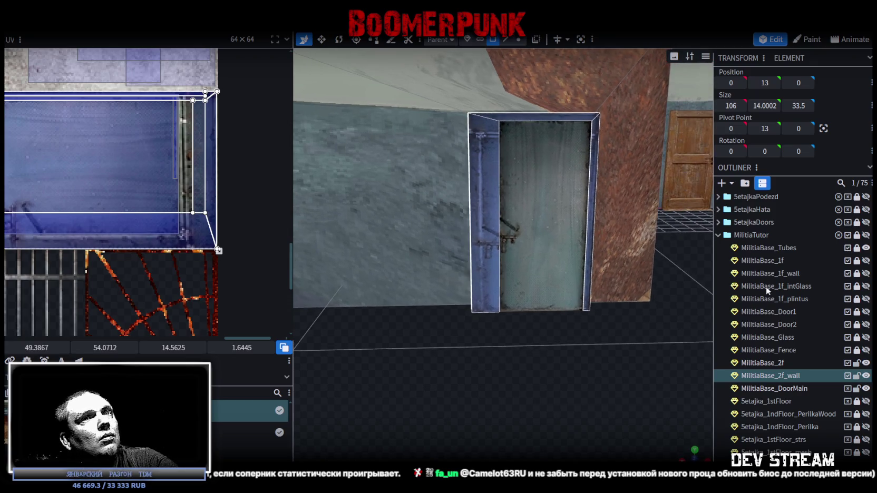
left_click(864, 388)
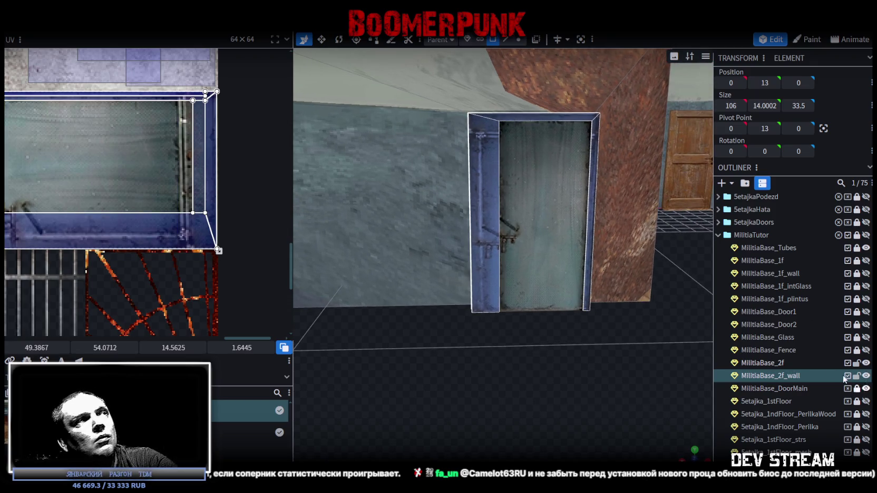
scroll(88, 166, "down", 3)
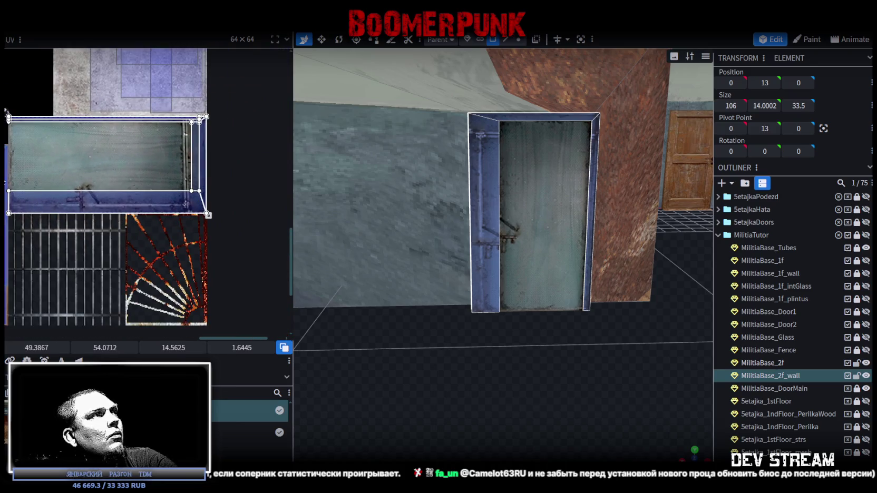
scroll(200, 180, "up", 2)
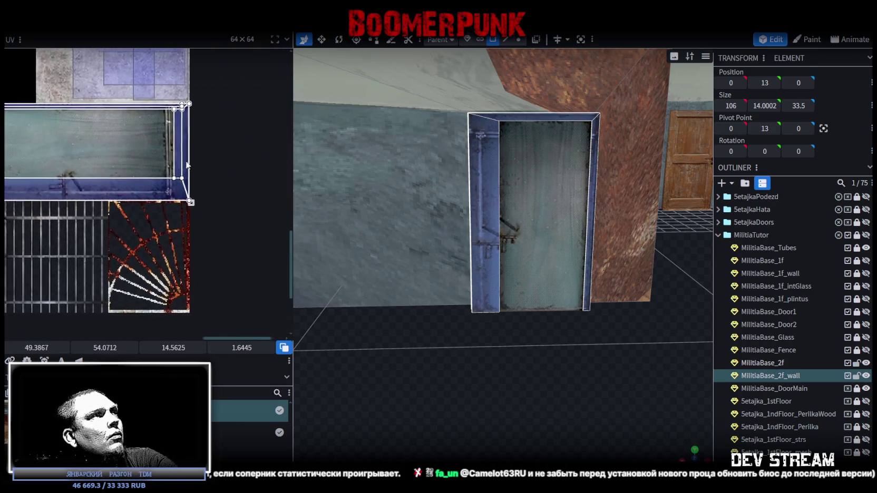
scroll(211, 142, "up", 1)
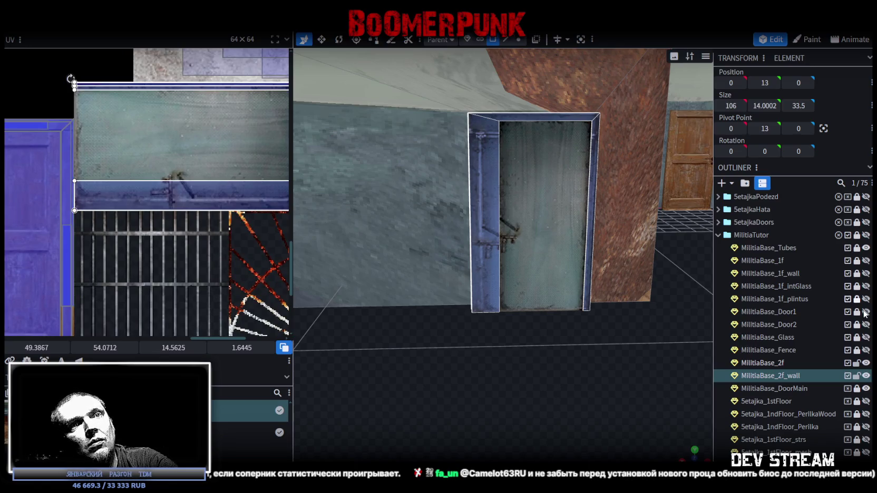
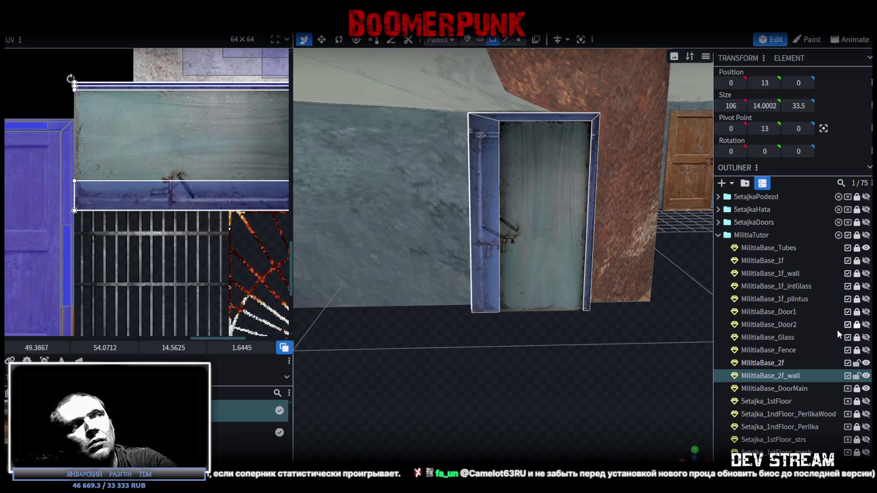
Step: Map the door frame's side strip face onto the blue strip, shortening its UV height to 0.707
middle_click_drag(102, 272, 231, 249)
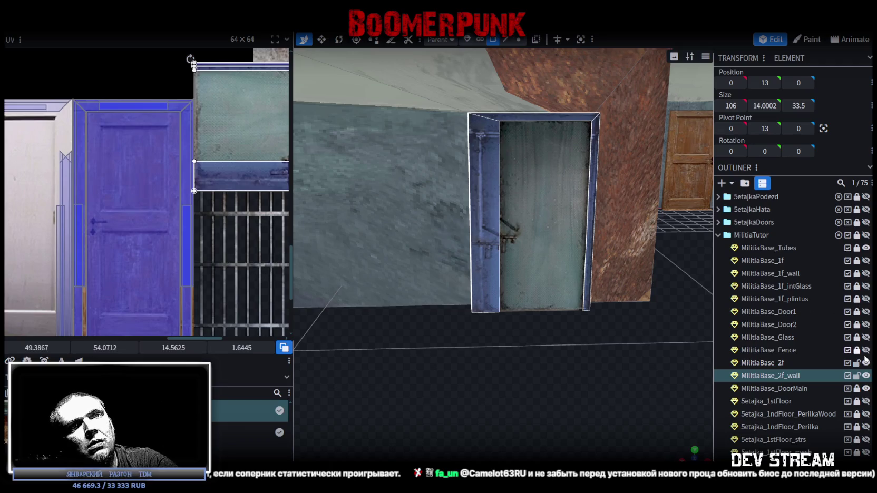
middle_click_drag(114, 189, 55, 193)
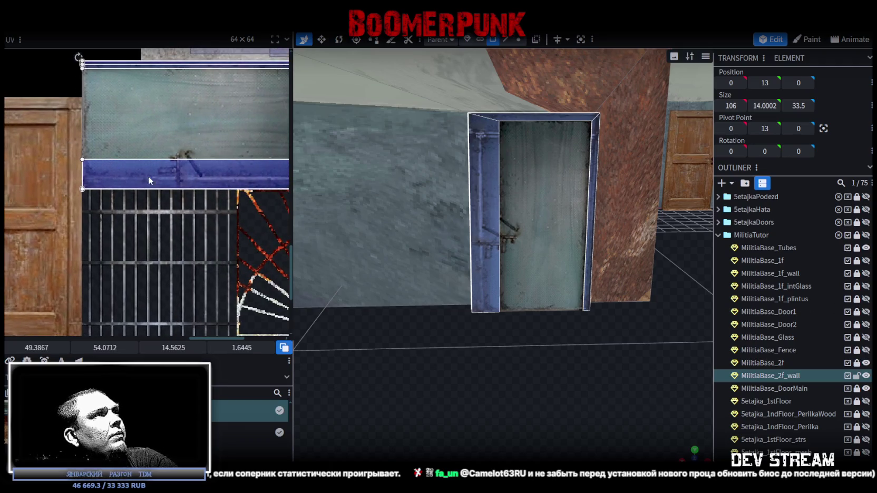
scroll(59, 190, "up", 2)
middle_click_drag(36, 161, 48, 160)
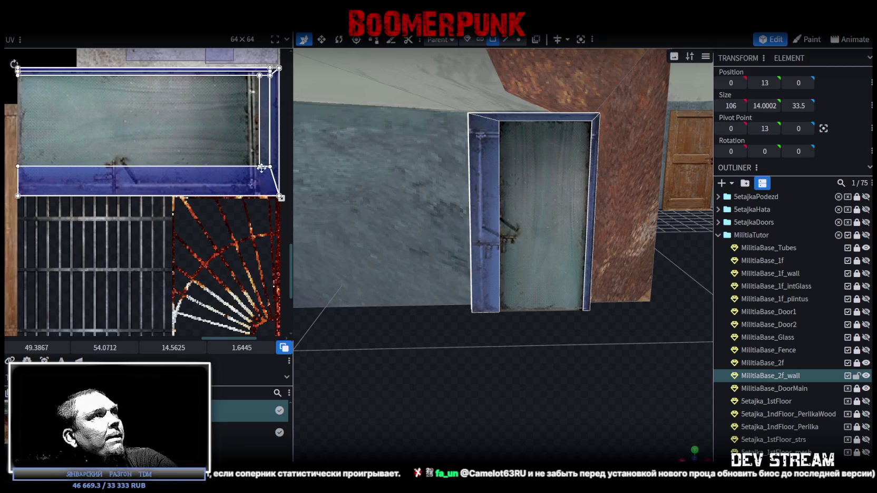
left_click(186, 167)
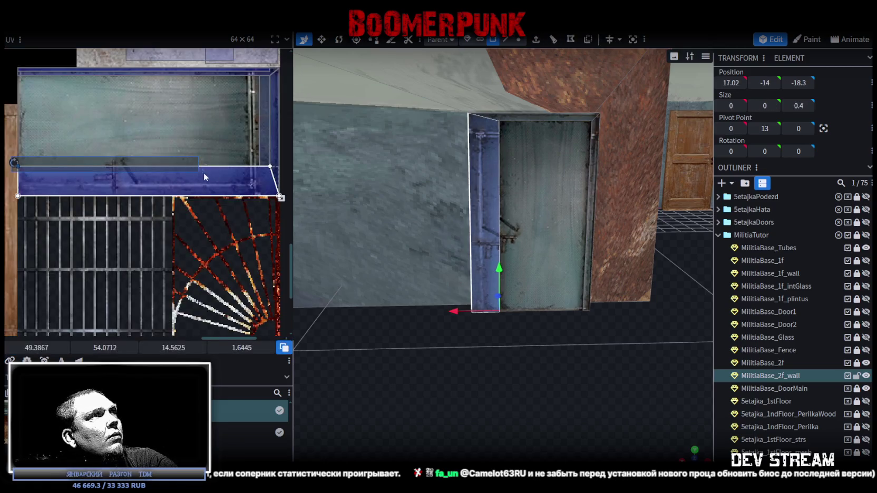
scroll(506, 253, "up", 2)
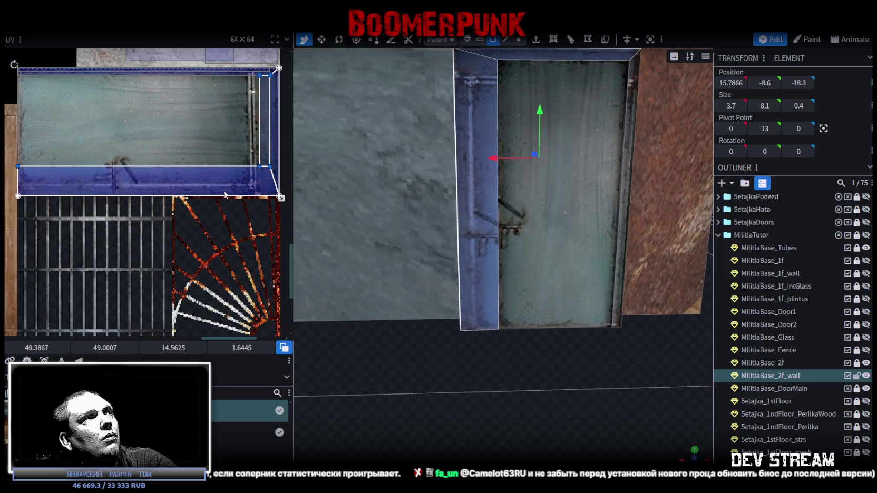
scroll(276, 163, "up", 2)
middle_click_drag(276, 163, 208, 152)
left_click_drag(207, 141, 207, 168)
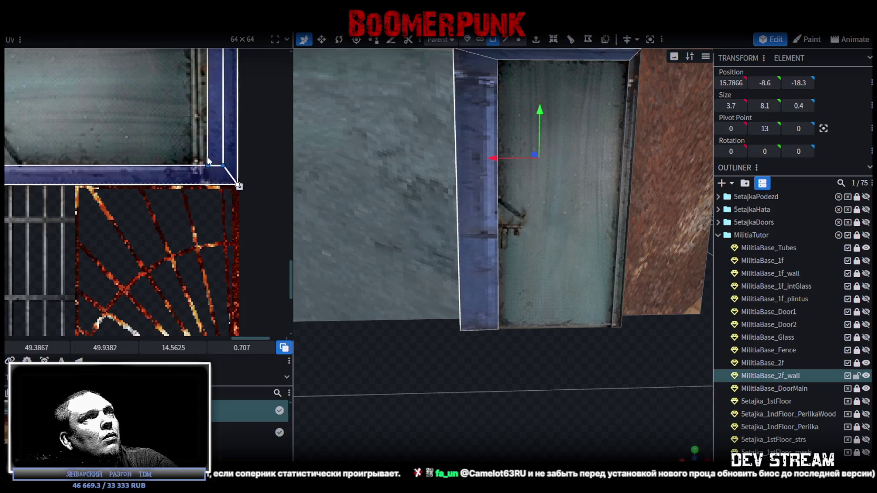
Step: Slide the frame strip's thin top face UV left onto the blue door edge
scroll(208, 161, "down", 2)
middle_click_drag(209, 160, 180, 197)
scroll(174, 157, "up", 2)
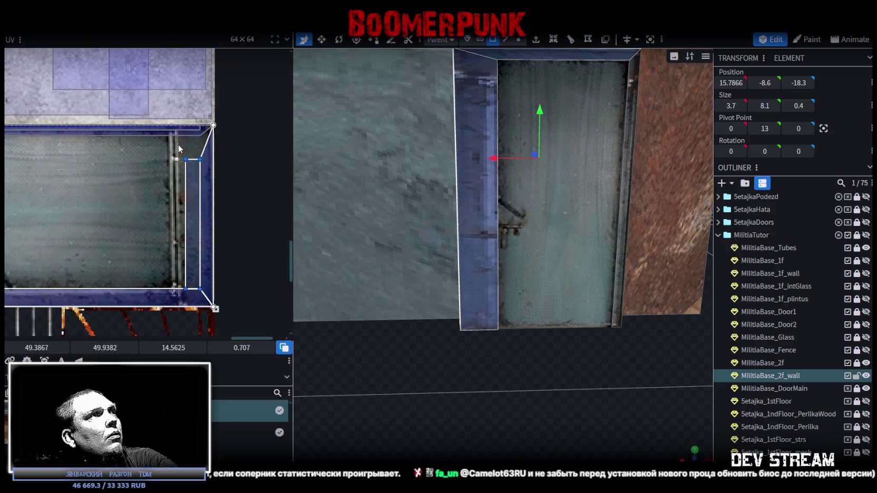
left_click_drag(201, 226, 204, 293)
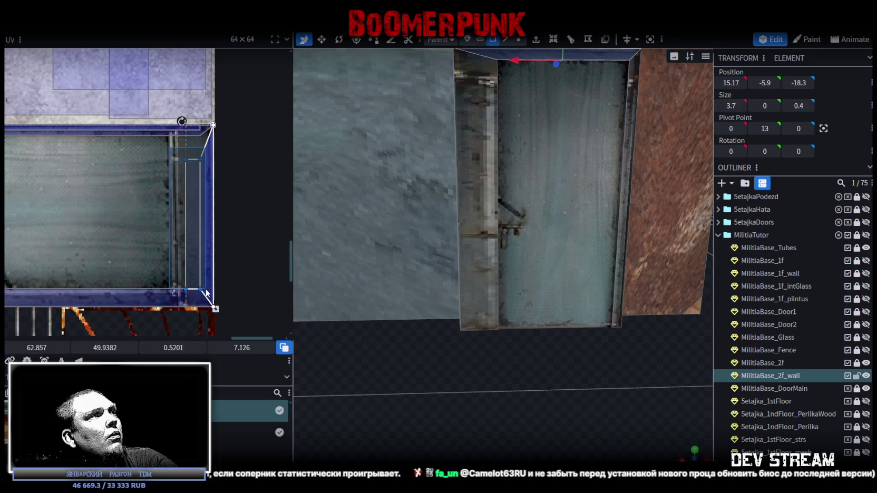
scroll(203, 293, "up", 2)
left_click_drag(175, 283, 138, 284)
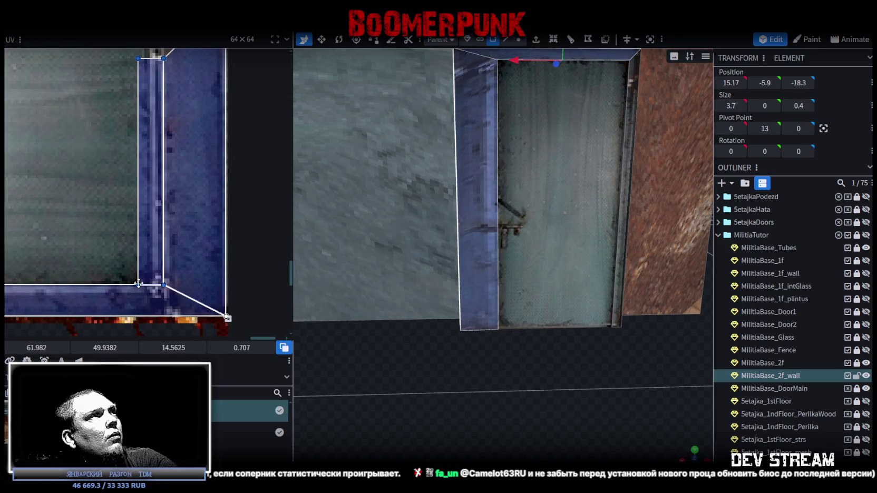
scroll(184, 249, "down", 2)
scroll(183, 167, "up", 3)
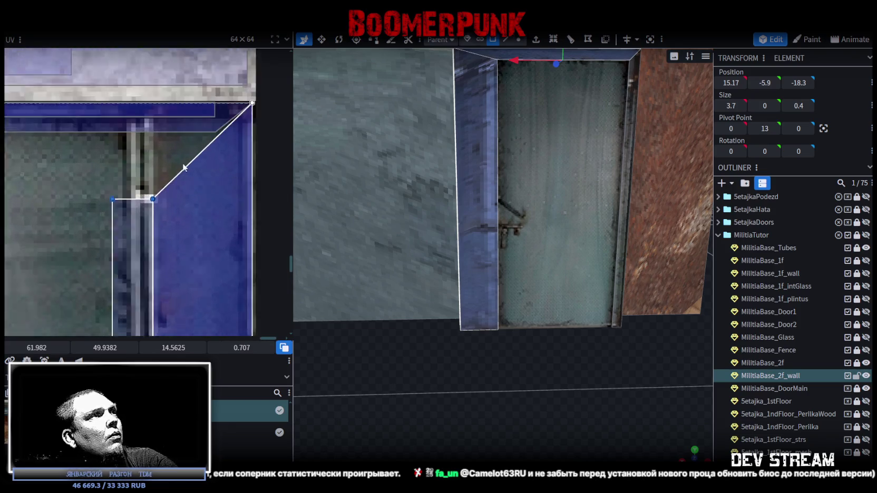
Step: Select the door frame's remaining thin faces, including its left strip, from several angles
left_click(216, 130)
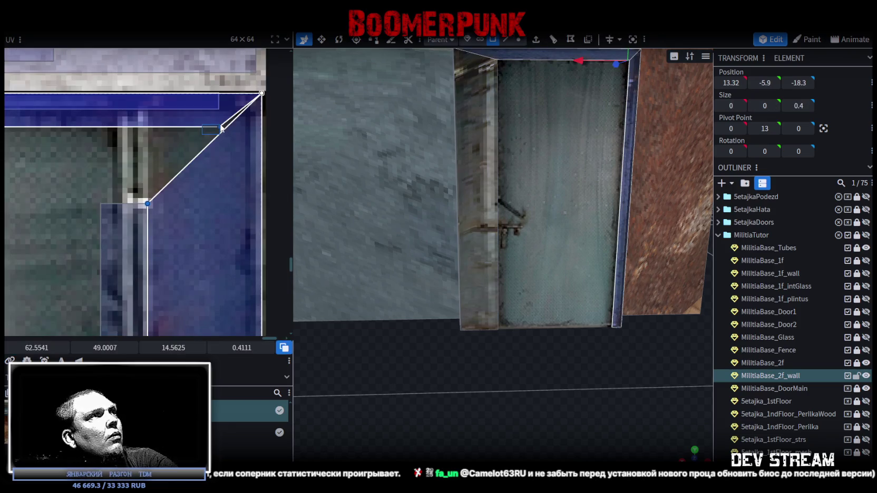
mouse_move(597, 363)
left_mouse_down()
mouse_move(578, 380)
mouse_move(591, 384)
left_mouse_up()
left_click(482, 136)
scroll(204, 225, "down", 3)
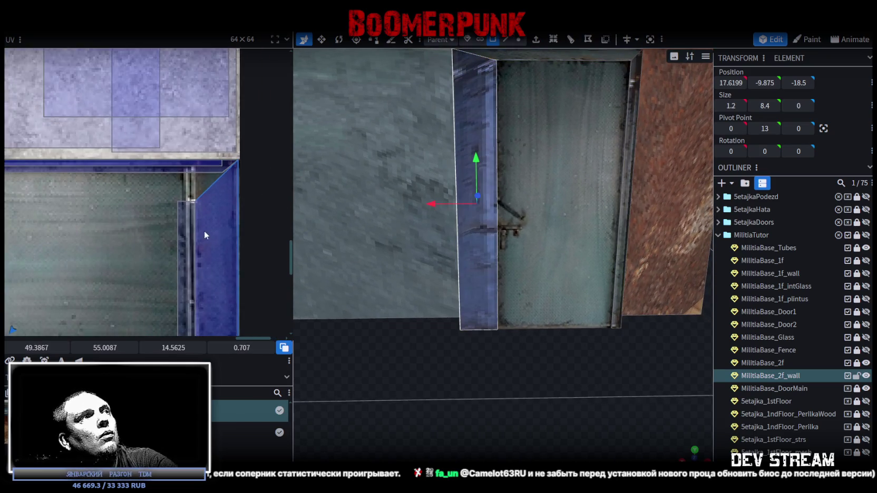
scroll(230, 116, "down", 1)
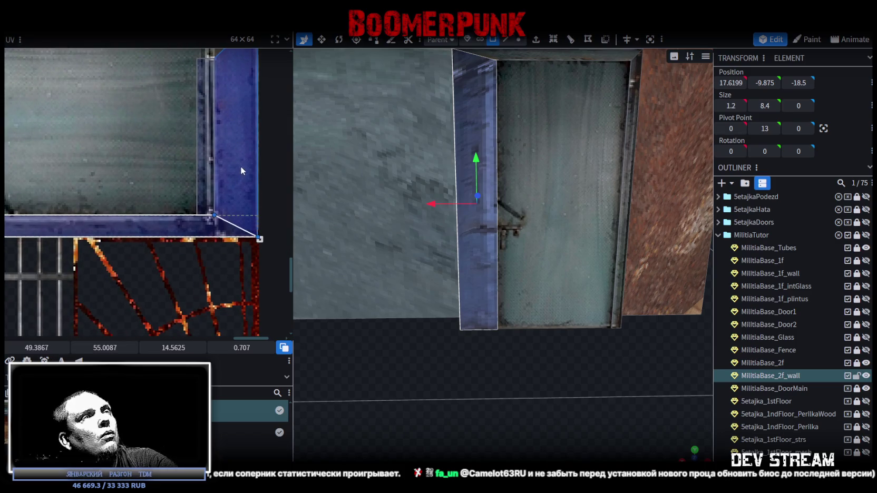
scroll(240, 166, "up", 2)
mouse_move(575, 367)
left_mouse_down()
mouse_move(540, 340)
mouse_move(516, 375)
mouse_move(500, 378)
mouse_move(585, 380)
mouse_move(591, 366)
mouse_move(555, 358)
mouse_move(575, 372)
mouse_move(580, 358)
left_mouse_up()
scroll(539, 340, "down", 3)
scroll(500, 377, "up", 3)
scroll(195, 247, "down", 3)
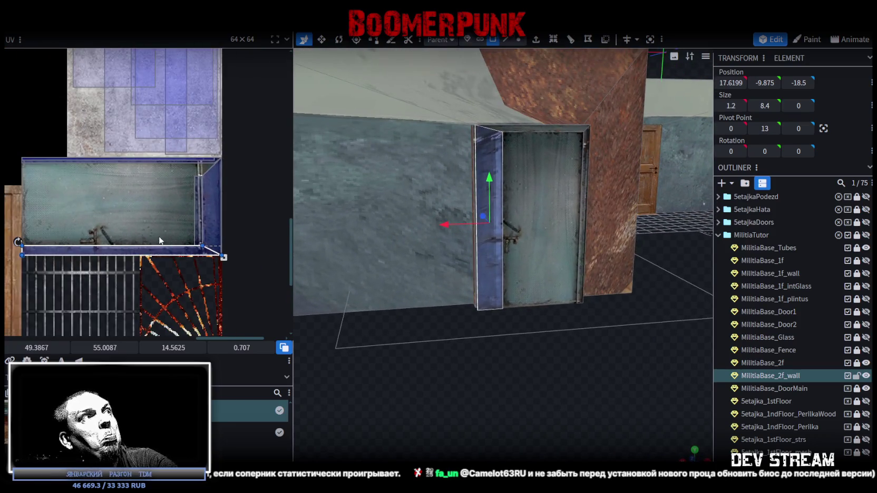
Step: Shift the frame's vertical side face UV slightly right and narrow it to a thin strip
scroll(225, 239, "up", 2)
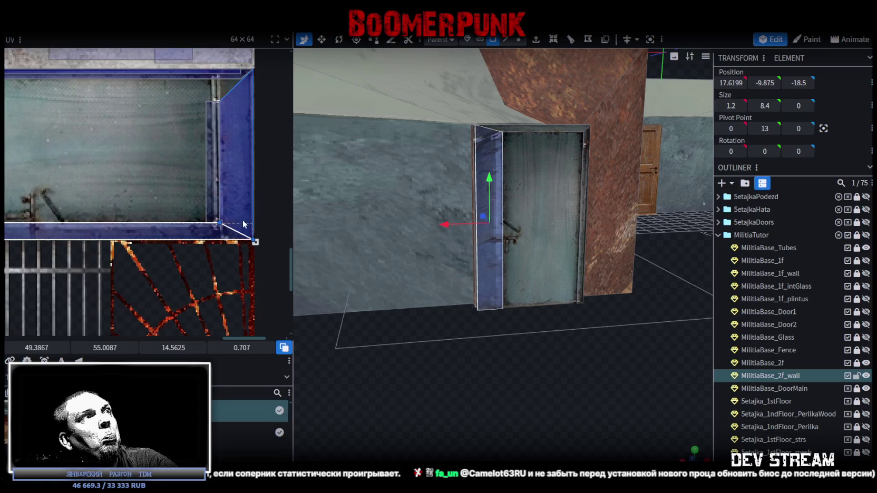
left_click(223, 89)
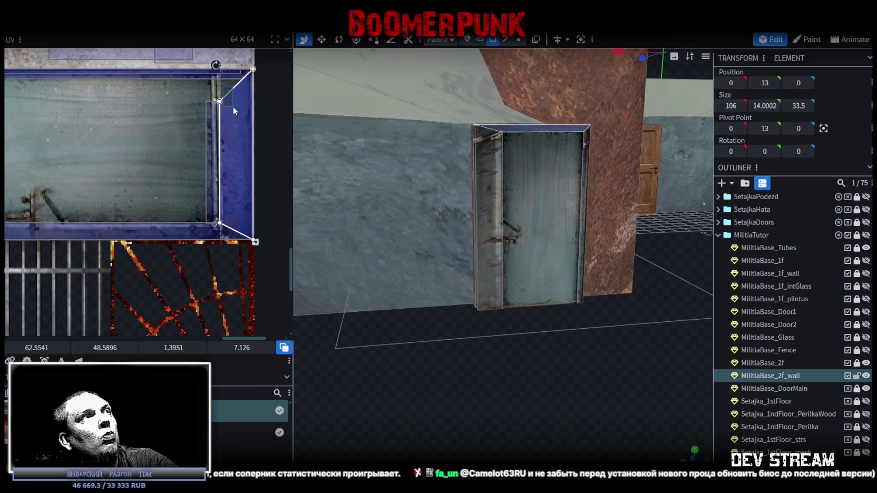
scroll(236, 200, "up", 1)
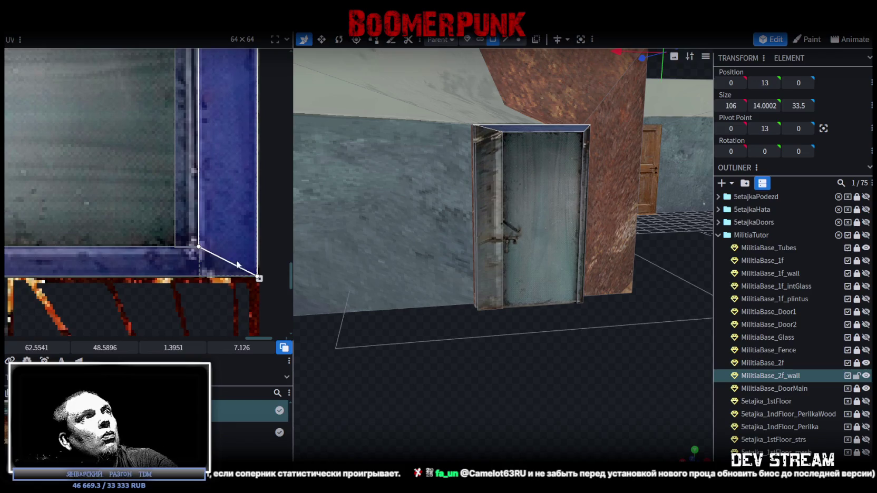
left_click_drag(233, 233, 259, 229)
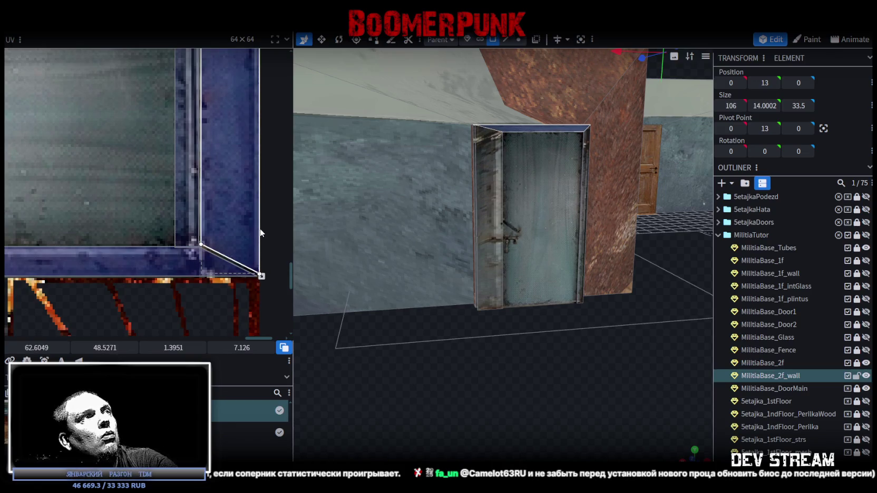
mouse_move(261, 275)
left_mouse_down()
mouse_move(216, 275)
mouse_move(226, 239)
mouse_move(257, 242)
left_mouse_up()
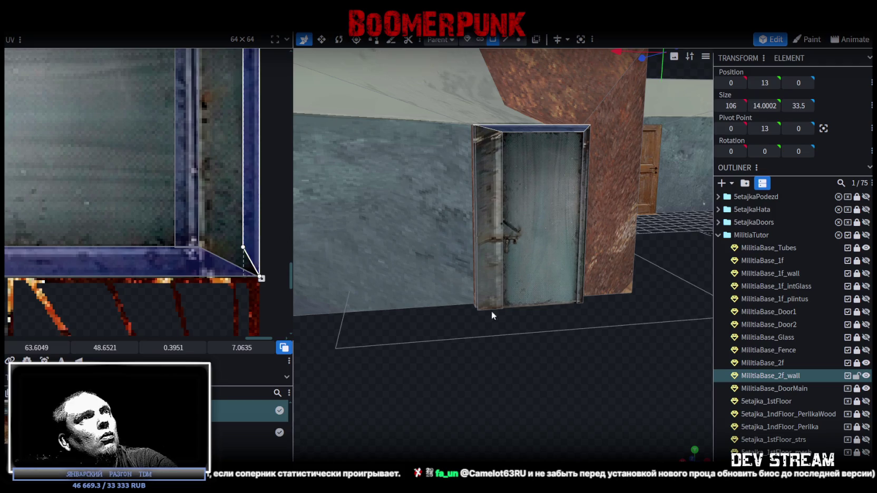
scroll(210, 183, "down", 3)
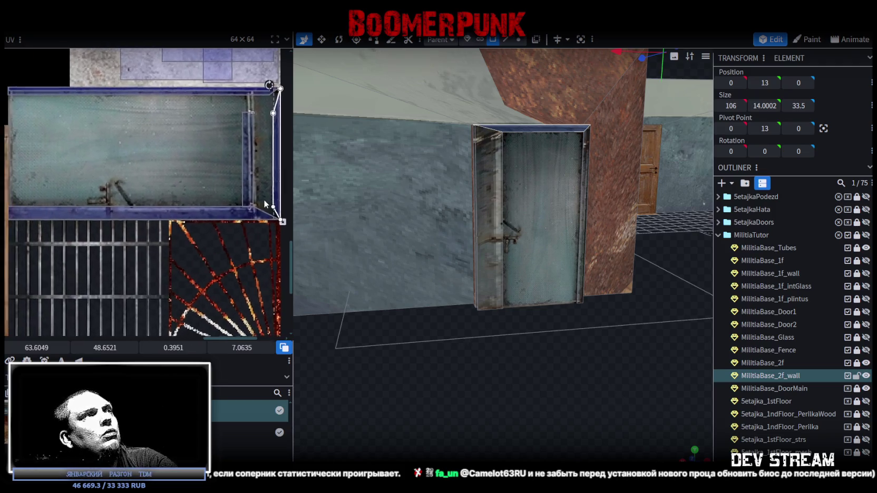
scroll(251, 201, "up", 3)
Step: Move the next frame strip's UV up, then make it narrower and longer downward
left_click(221, 215)
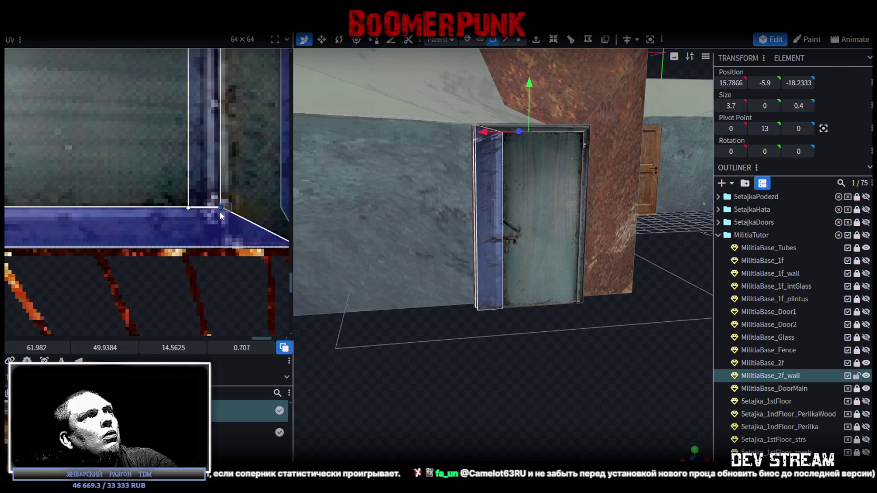
left_click(205, 200)
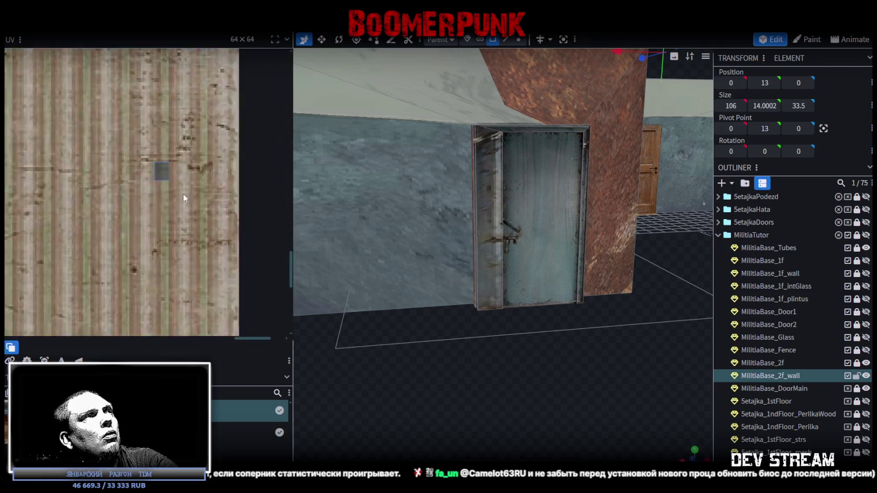
left_click_drag(191, 200, 193, 179)
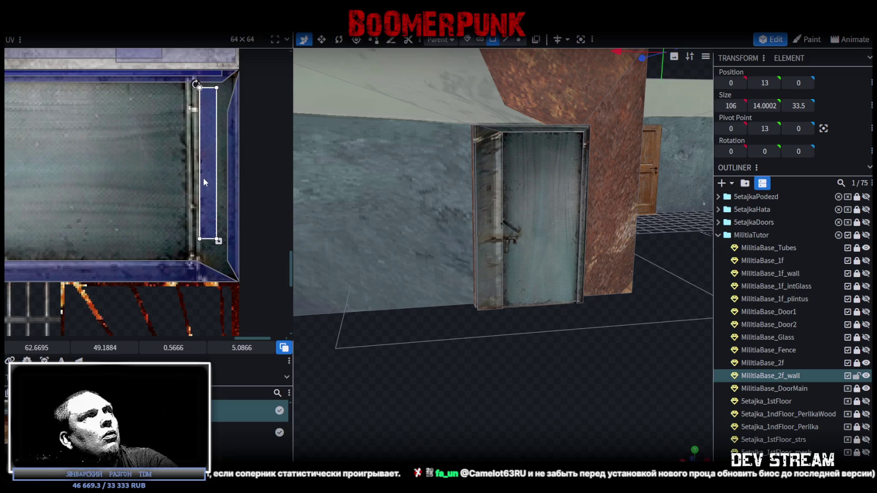
left_click_drag(207, 237, 202, 259)
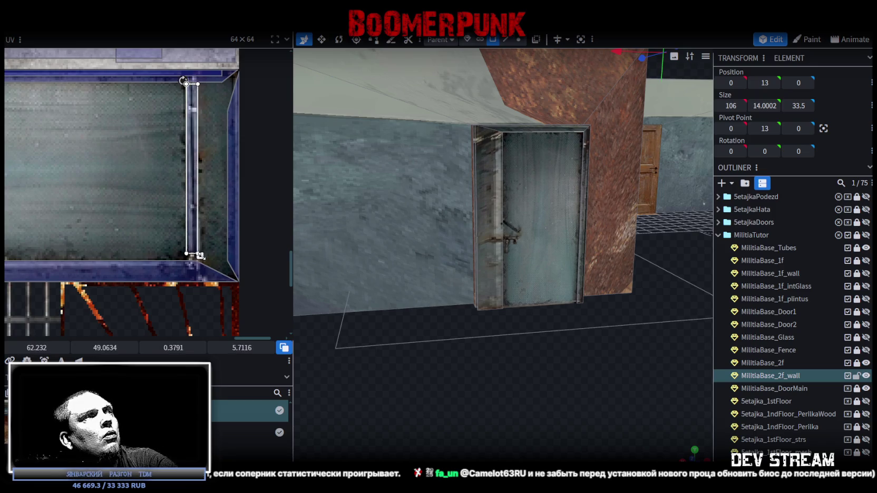
Step: Stretch the UV corner of the trapezoid face beside the door onto the blue frame edge
mouse_move(571, 379)
left_mouse_down()
mouse_move(518, 305)
mouse_move(478, 359)
left_mouse_up()
scroll(478, 359, "up", 5)
scroll(183, 248, "up", 3)
left_click(187, 230)
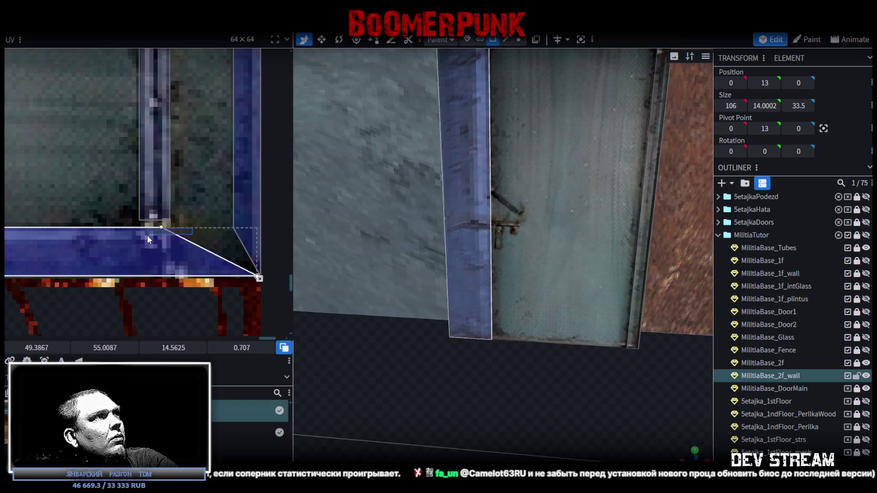
left_click_drag(164, 226, 221, 228)
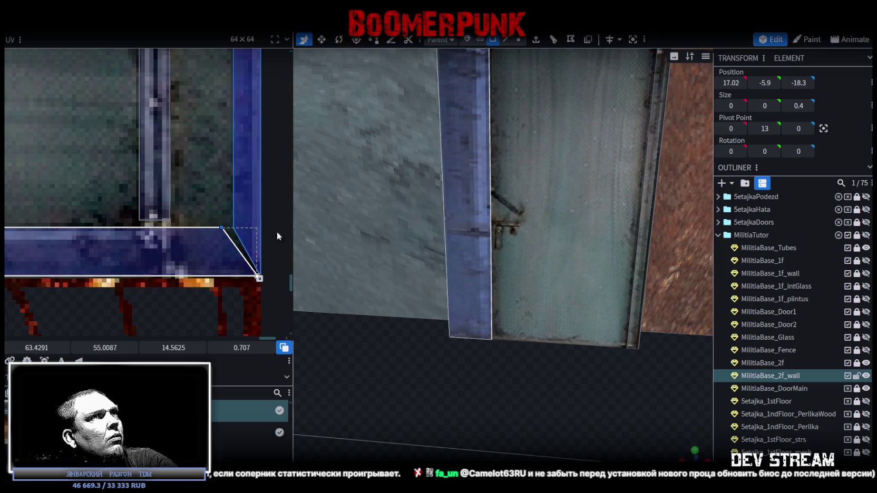
left_click_drag(464, 274, 495, 308)
Step: Bring the right edge of the door texture into view and clear the selection
mouse_move(461, 336)
left_mouse_down()
mouse_move(500, 372)
mouse_move(510, 365)
mouse_move(468, 336)
mouse_move(538, 341)
left_mouse_up()
scroll(84, 239, "down", 3)
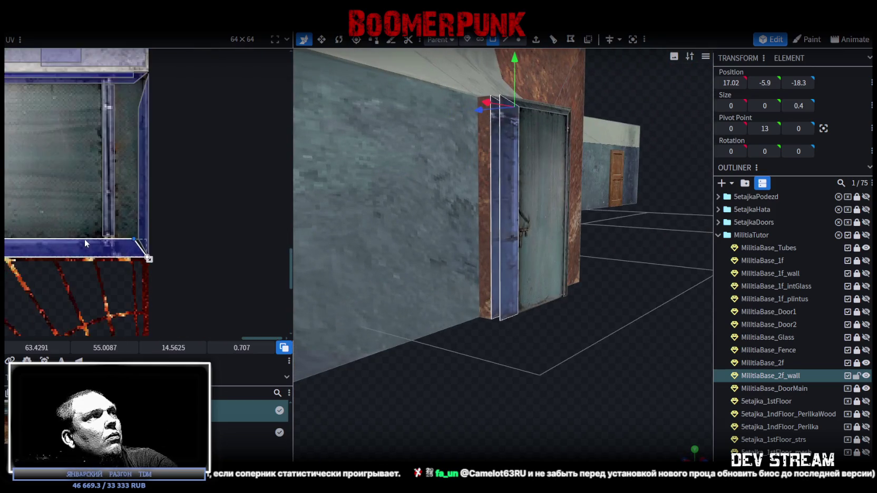
middle_click_drag(287, 240, 232, 231)
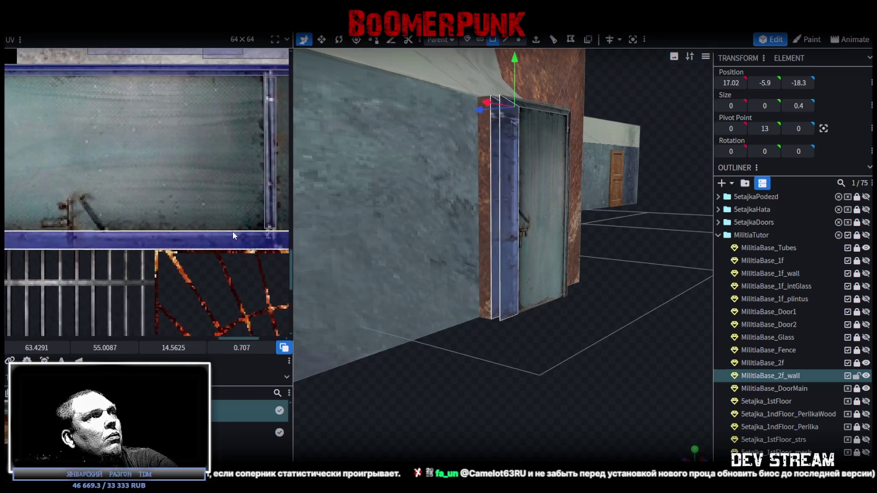
left_click_drag(553, 363, 716, 421)
left_click(532, 353)
Step: Pull the UV corner of the top frame piece above the door upward
left_click_drag(533, 353, 676, 343)
scroll(671, 341, "up", 3)
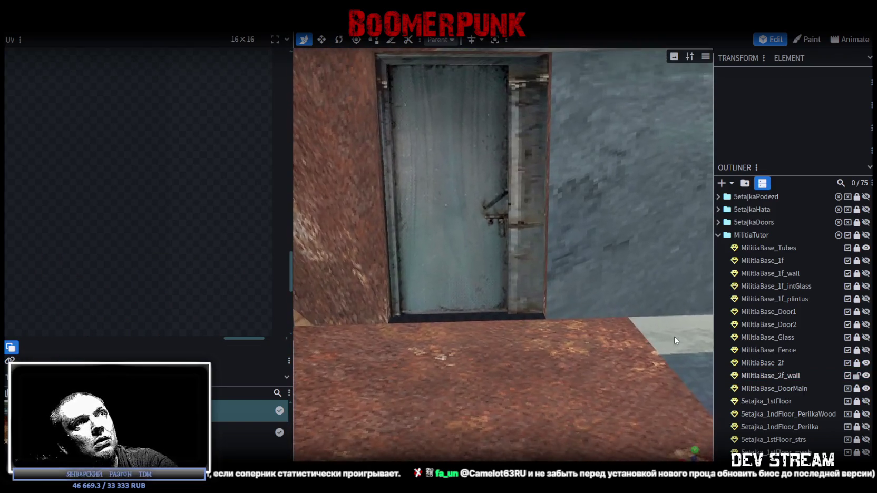
left_click(489, 63)
scroll(238, 126, "up", 2)
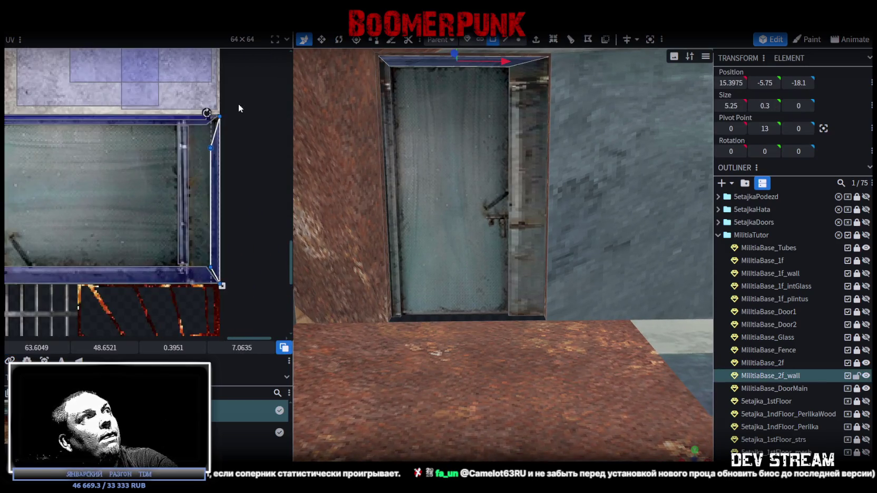
scroll(216, 129, "up", 1)
scroll(185, 154, "up", 2)
scroll(187, 158, "up", 1)
scroll(194, 171, "up", 1)
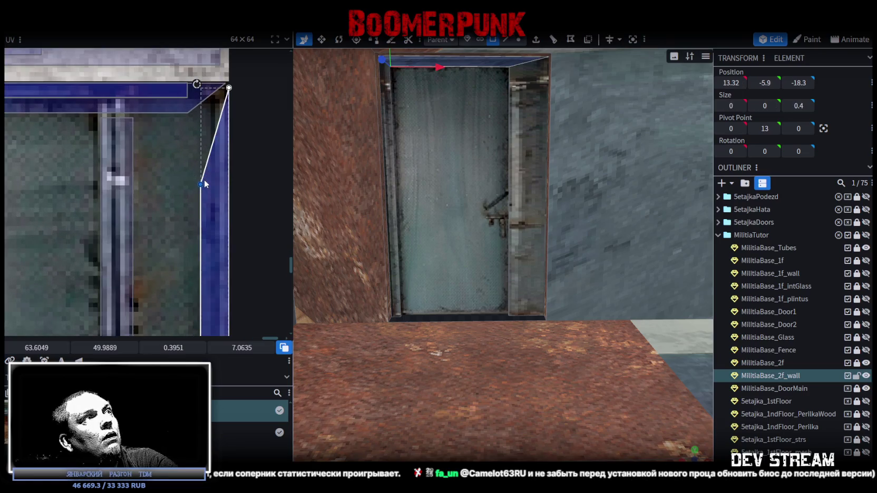
left_click_drag(200, 184, 202, 149)
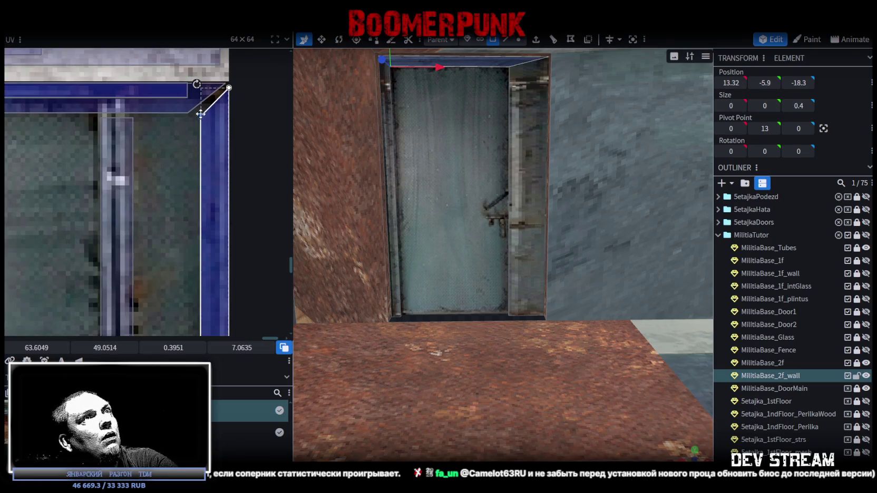
left_click_drag(202, 129, 200, 111)
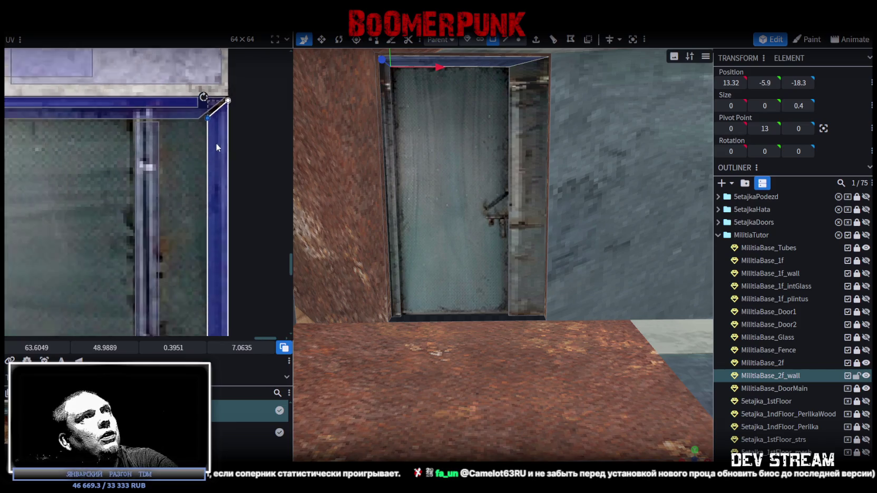
Step: Undo a bad corner move, then raise the side frame strip's UV corner to meet the top
scroll(214, 122, "down", 5)
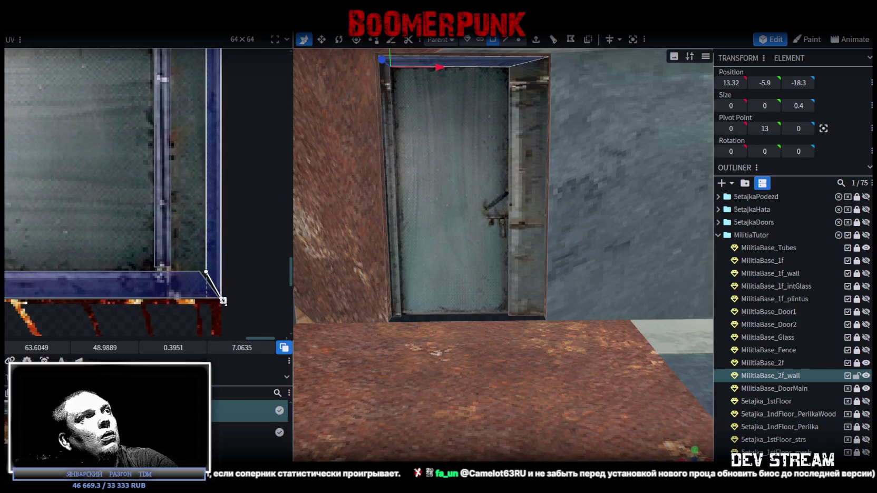
left_click_drag(222, 301, 221, 251)
key("ctrl+z")
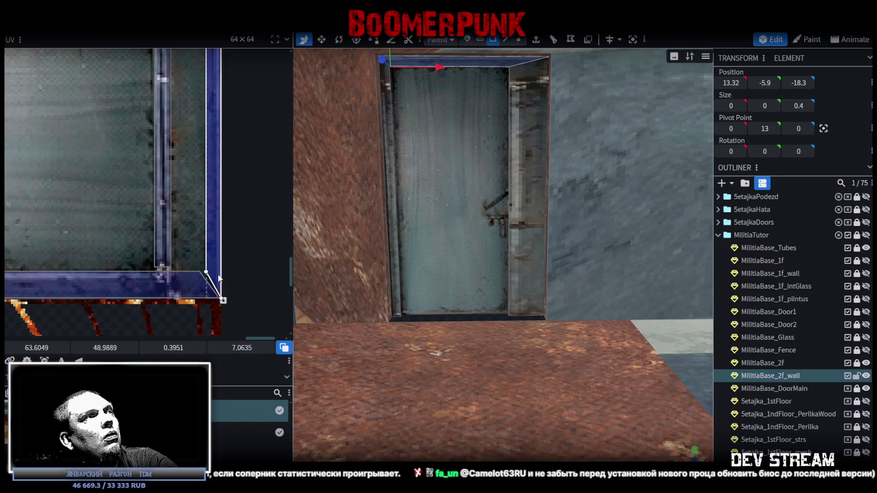
scroll(194, 263, "up", 2)
left_click_drag(193, 257, 202, 271)
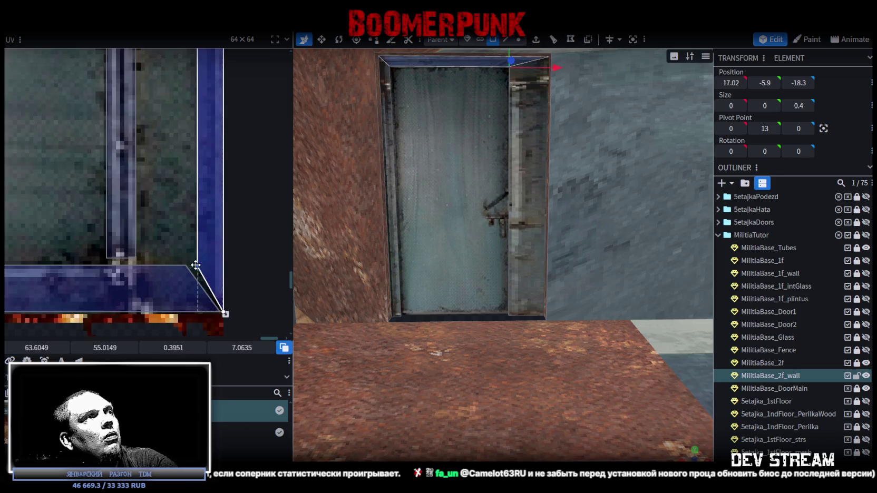
mouse_move(195, 248)
left_mouse_down()
mouse_move(191, 193)
mouse_move(197, 203)
left_mouse_up()
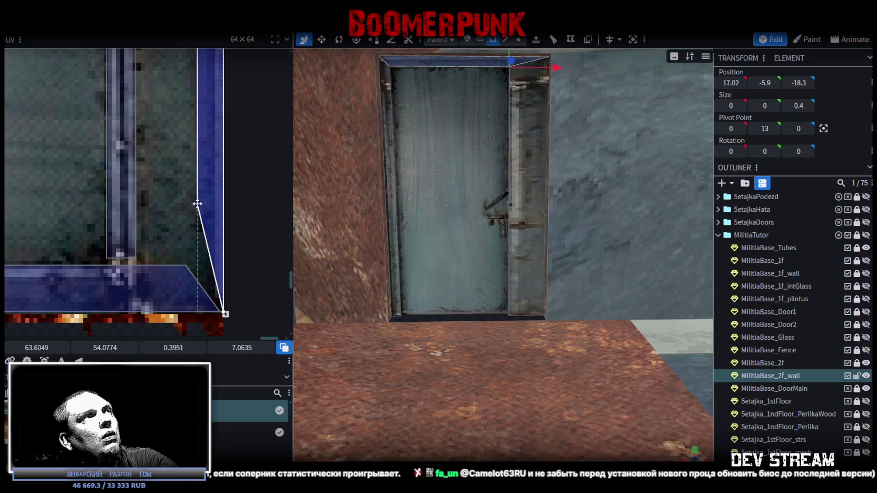
Step: Zoom and orbit around the door to inspect the finished frame texturing
scroll(198, 204, "down", 2)
scroll(198, 204, "down", 1)
scroll(198, 204, "down", 1)
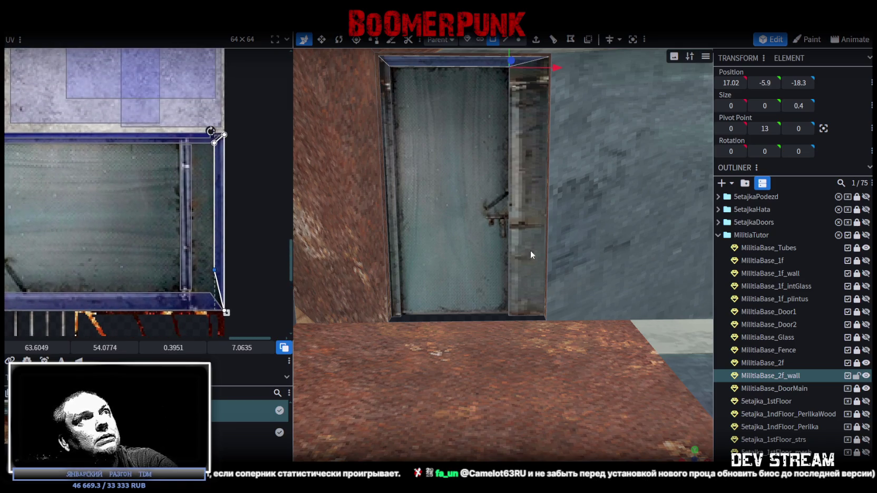
scroll(530, 249, "down", 2)
scroll(476, 284, "up", 1)
scroll(486, 285, "up", 3)
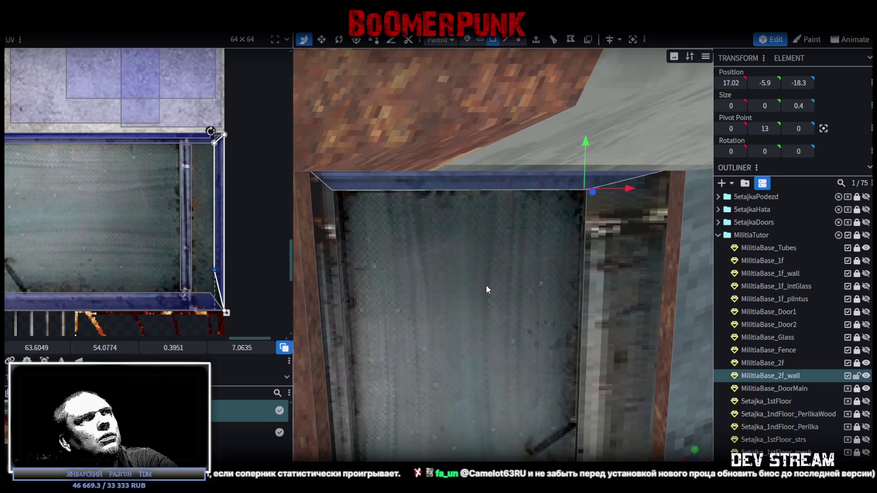
scroll(483, 287, "down", 1)
scroll(486, 285, "down", 1)
scroll(480, 276, "down", 1)
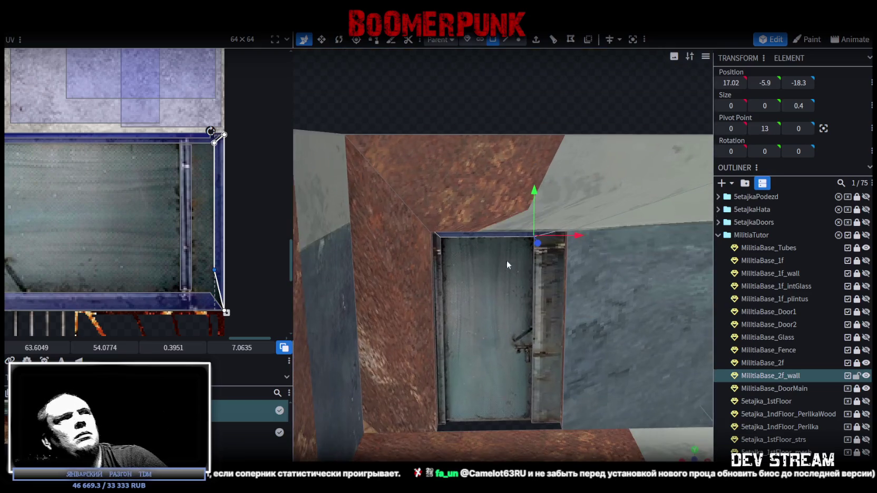
mouse_move(526, 109)
left_mouse_down()
mouse_move(427, 176)
mouse_move(593, 282)
mouse_move(522, 289)
mouse_move(548, 269)
mouse_move(713, 291)
mouse_move(581, 218)
left_mouse_up()
Step: Split the chosen wall face into its own mesh after a failed copy-paste attempt
right_click(493, 155)
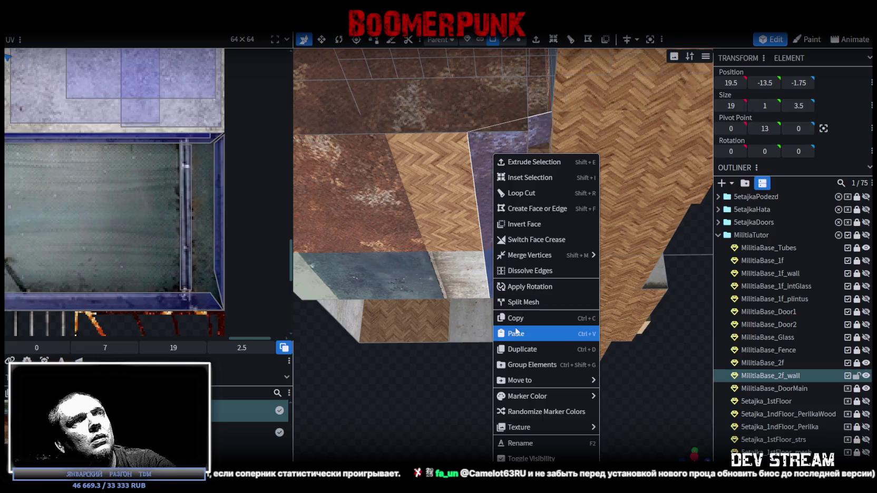
left_click(523, 318)
right_click(495, 216)
left_click(537, 332)
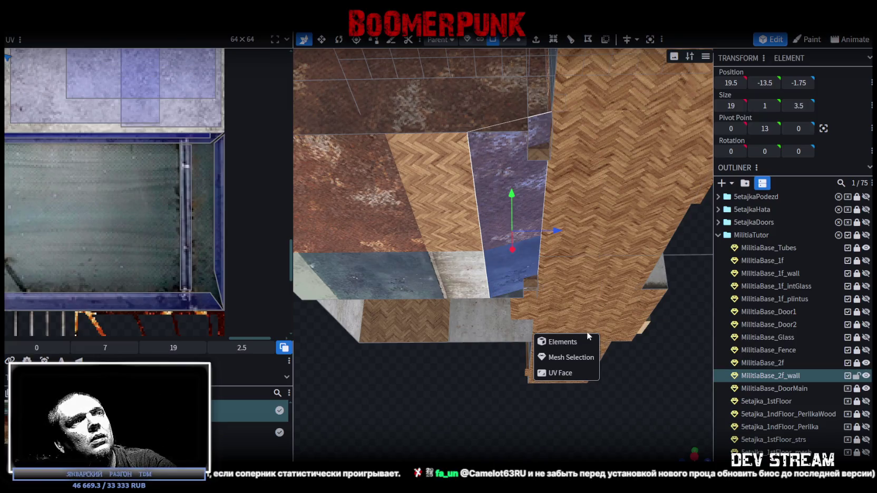
right_click(493, 197)
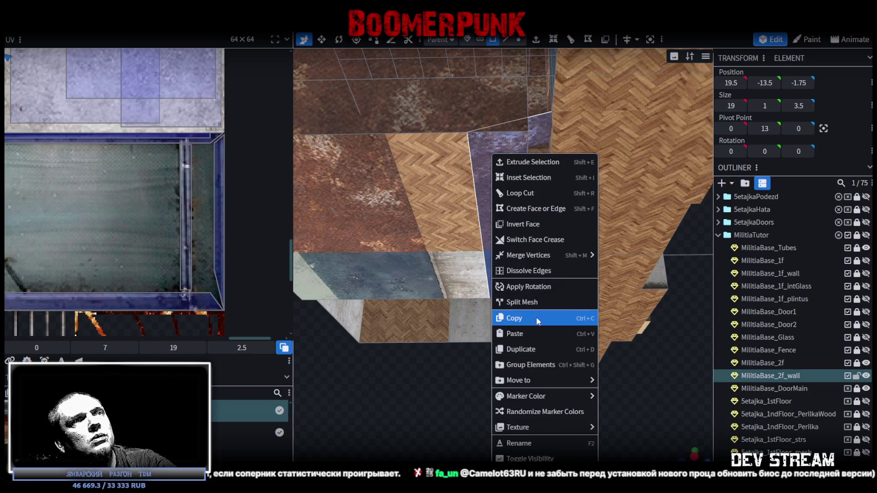
left_click(536, 302)
Step: Hide the original MilitiaBase_2f_wall so only the split-off selection remains visible
left_click_drag(531, 299, 534, 355)
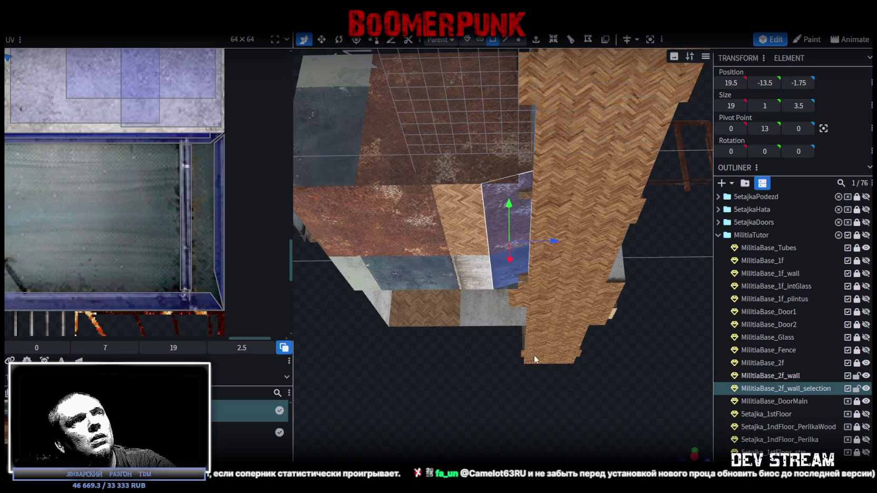
left_click_drag(470, 376, 825, 397)
left_click(865, 375)
mouse_move(558, 379)
left_mouse_down()
mouse_move(513, 386)
mouse_move(538, 235)
left_mouse_up()
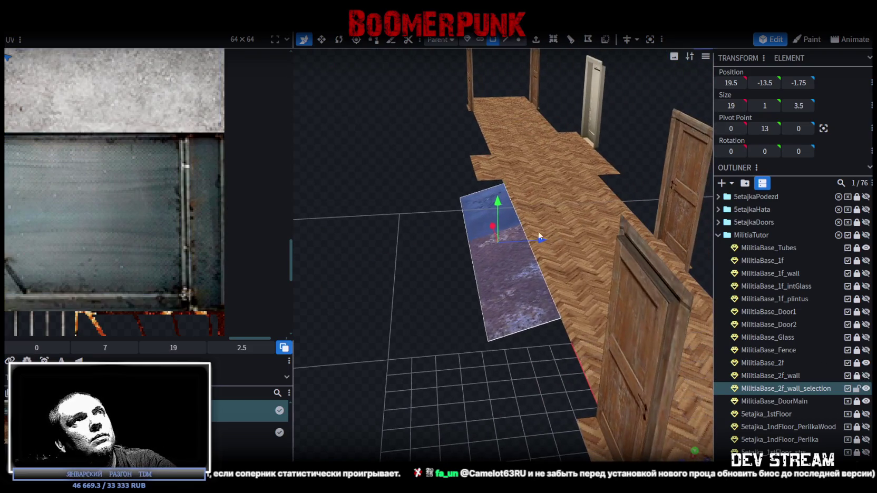
Step: Loop-cut the strip along its length from its bottom edge, with offset 0.91
left_click(505, 42)
left_click(520, 332)
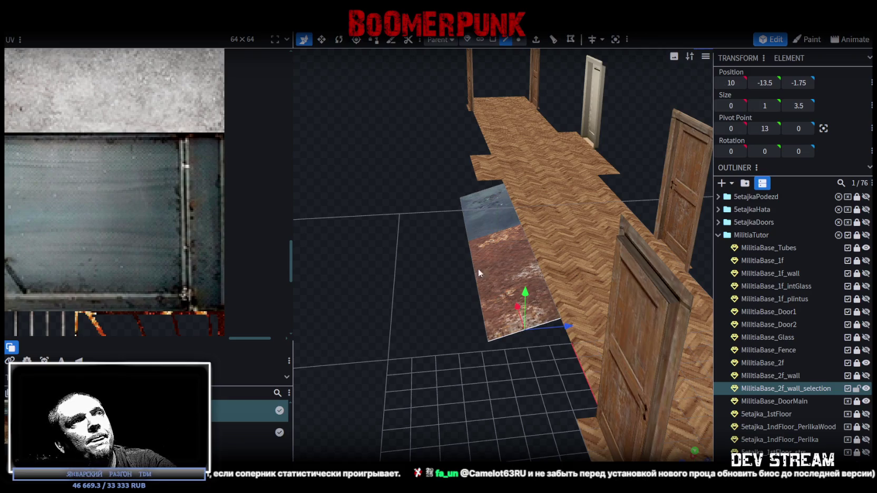
left_click_drag(485, 269, 433, 254)
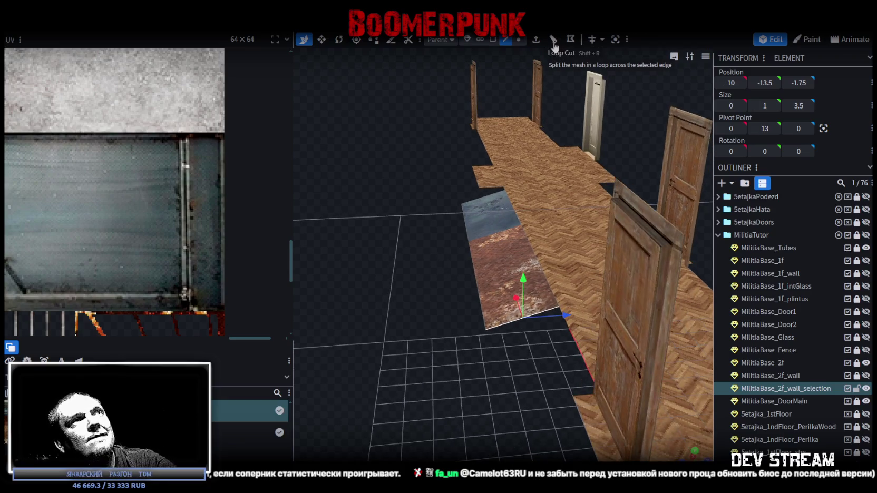
left_click(553, 40)
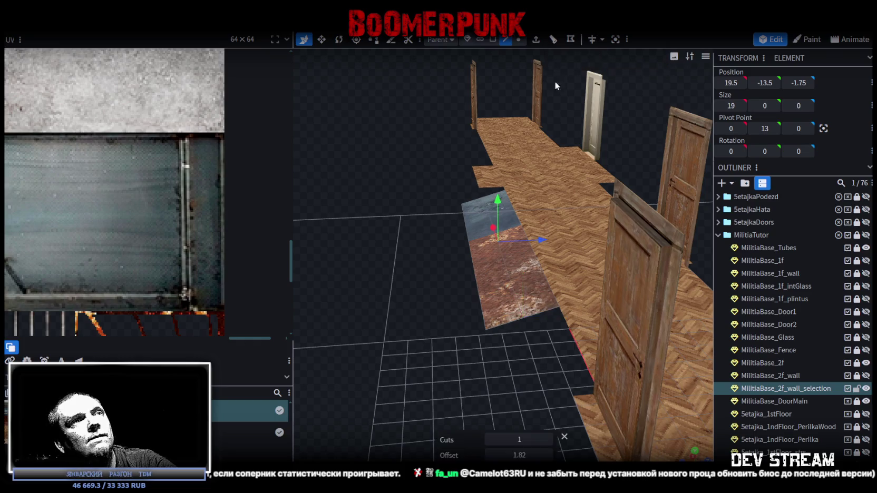
left_click_drag(556, 222, 557, 330)
left_click(553, 41)
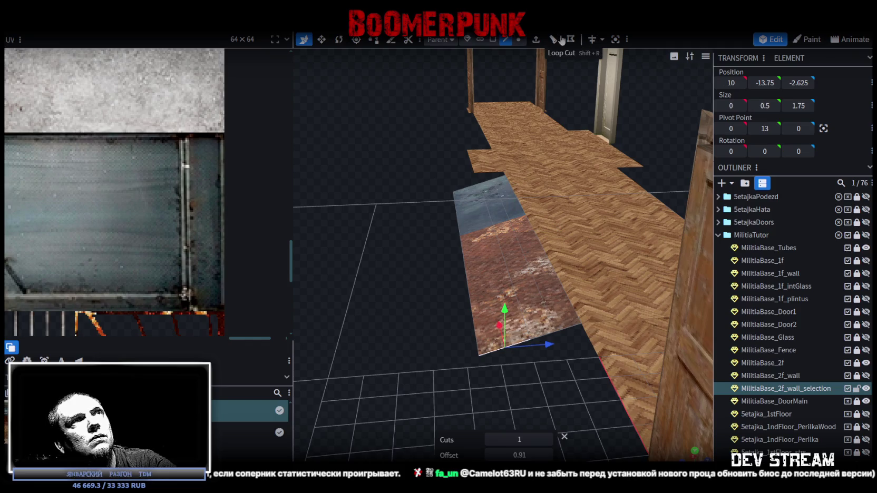
key("ctrl+y")
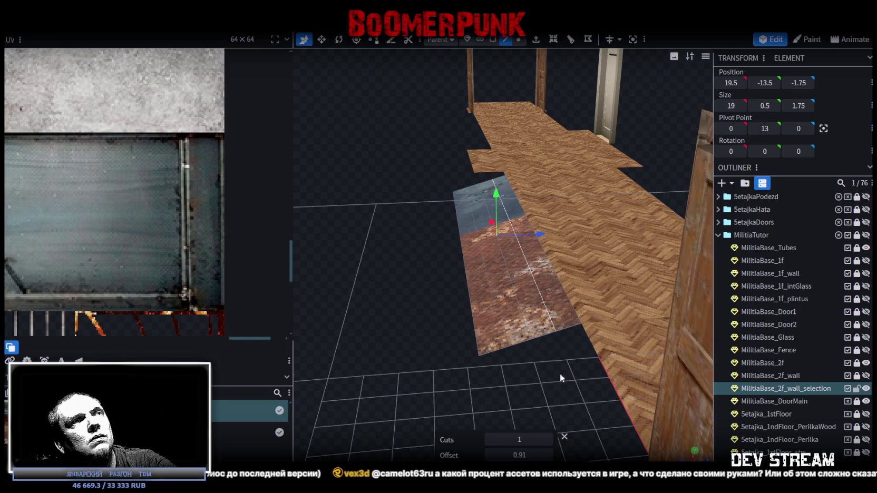
Step: Shift one half of the strip 0.25 sideways and raise it 1 unit on Z
left_click_drag(559, 373, 468, 230)
left_click(507, 215)
mouse_move(479, 157)
left_mouse_down()
mouse_move(494, 167)
mouse_move(516, 335)
left_mouse_up()
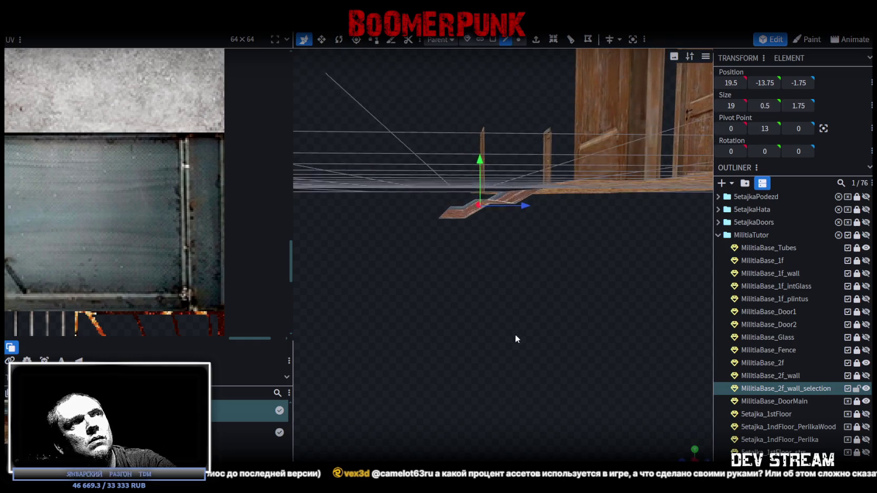
mouse_move(523, 202)
left_mouse_down()
mouse_move(543, 203)
mouse_move(498, 266)
mouse_move(574, 286)
mouse_move(549, 337)
mouse_move(626, 292)
mouse_move(538, 342)
mouse_move(518, 79)
left_mouse_up()
left_click(493, 39)
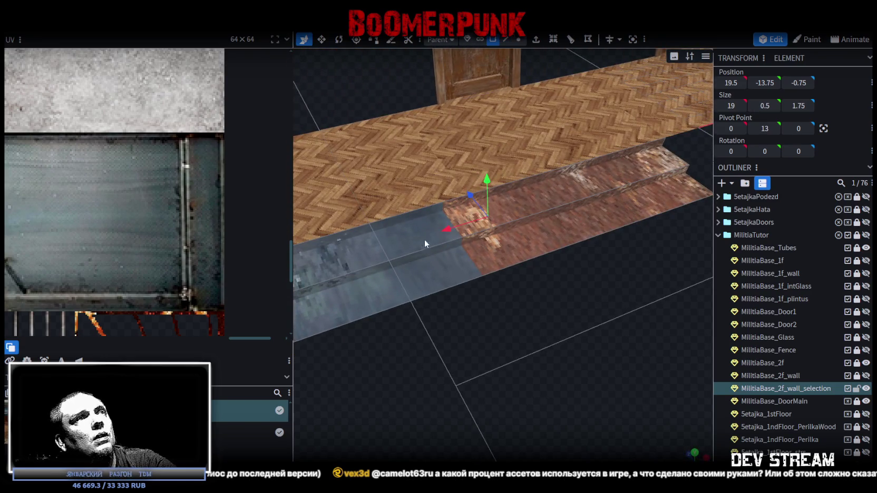
Step: Drag the step strip's top edge down along Z so the step sits slightly lower
left_click(415, 248)
left_click_drag(450, 269, 586, 291)
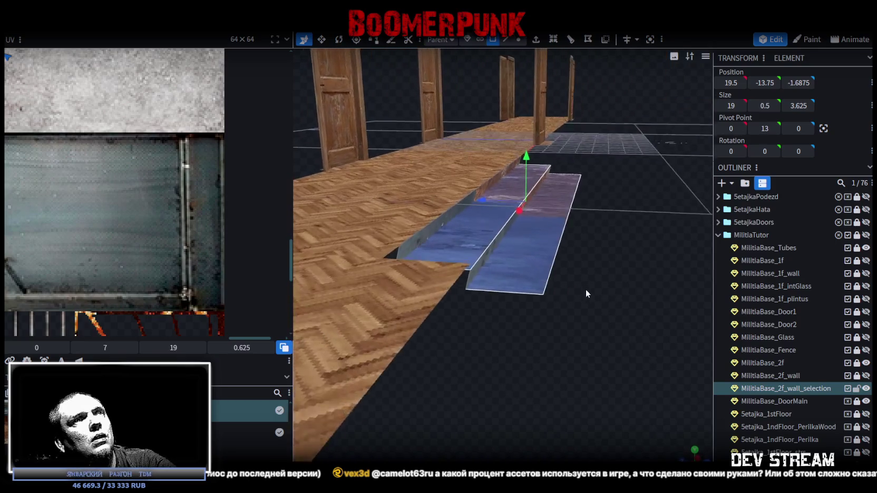
left_click(505, 40)
scroll(438, 200, "up", 2)
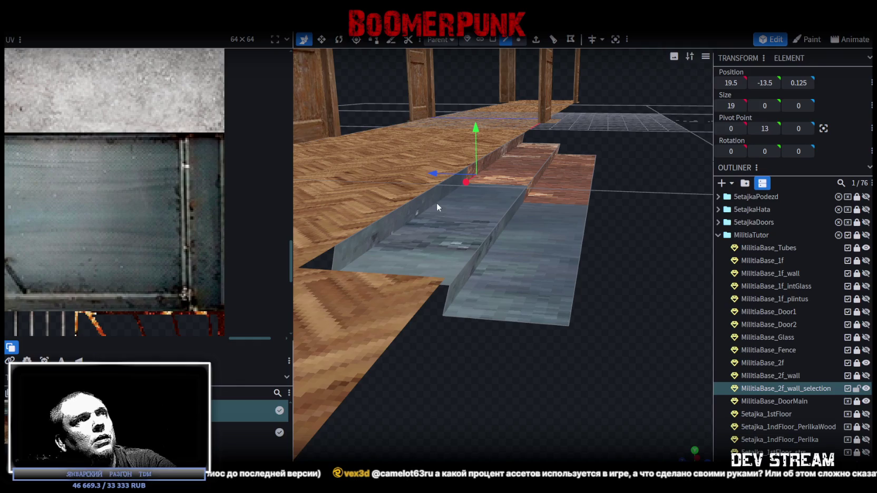
left_click(496, 185)
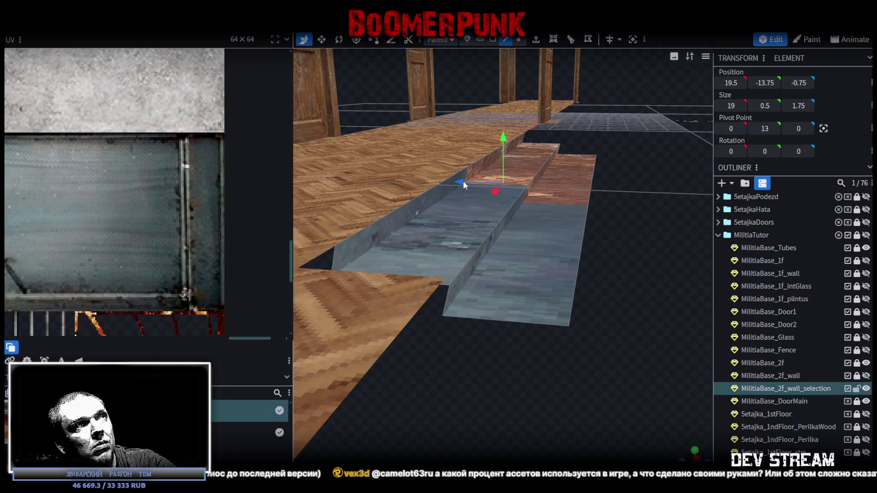
left_click_drag(464, 184, 468, 181)
mouse_move(505, 372)
left_mouse_down()
mouse_move(511, 359)
mouse_move(479, 206)
mouse_move(529, 340)
left_mouse_up()
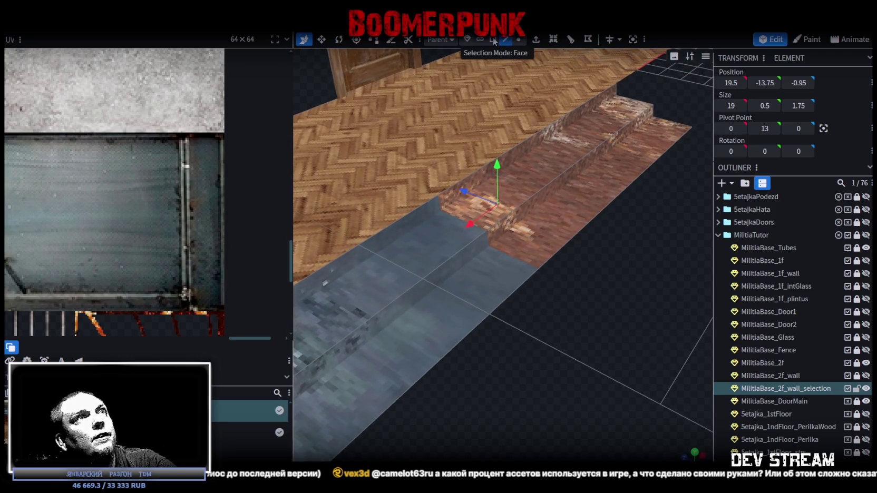
Step: Select two step wall faces and check the stairs from a straight front view
left_click(494, 40)
left_click(450, 227)
left_click(473, 247, "shift")
mouse_move(472, 247)
left_mouse_down()
mouse_move(556, 323)
mouse_move(492, 300)
left_mouse_up()
mouse_move(572, 381)
left_mouse_down()
mouse_move(560, 372)
mouse_move(606, 385)
left_mouse_up()
key("KP_1")
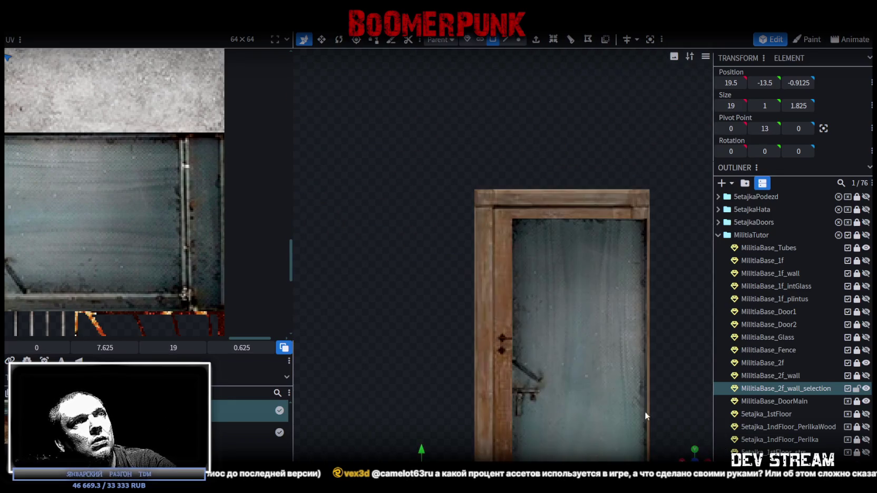
Step: Move the UVs of the strip faces beside the door from the brick tile onto the concrete wall texture
scroll(479, 318, "down", 2)
scroll(487, 345, "down", 1)
scroll(467, 326, "down", 1)
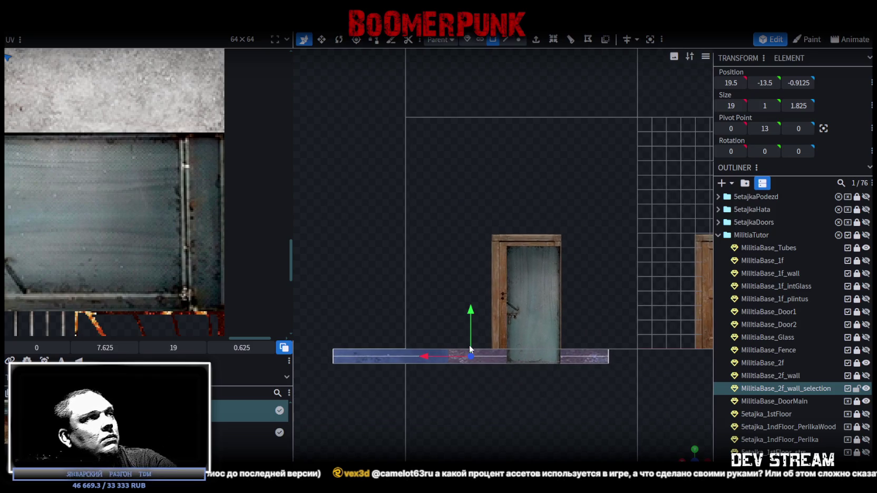
scroll(119, 242, "down", 3)
scroll(129, 235, "down", 1)
scroll(178, 182, "up", 1)
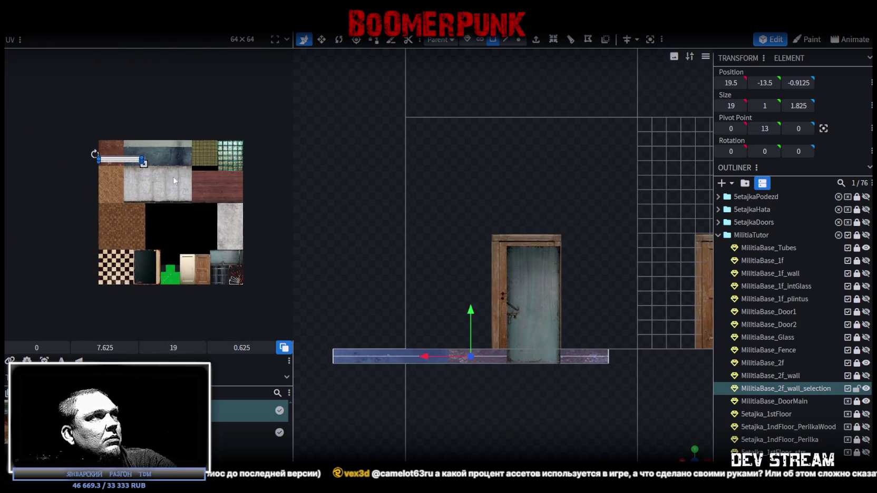
scroll(99, 153, "up", 3)
left_click(109, 120)
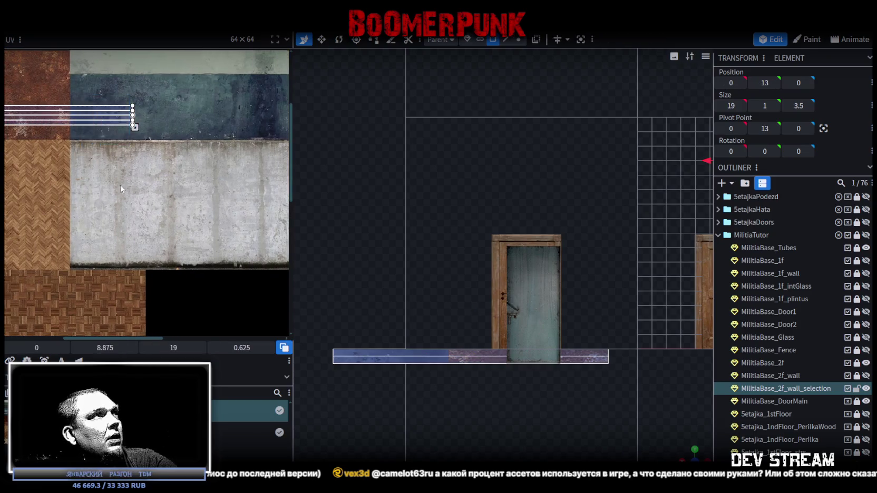
scroll(132, 190, "down", 3)
left_click_drag(82, 138, 126, 175)
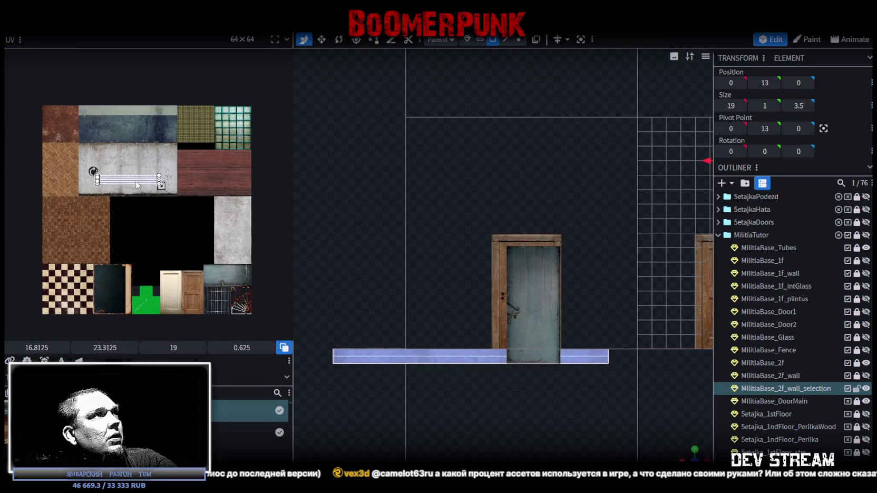
scroll(127, 175, "up", 3)
mouse_move(202, 214)
middle_mouse_down()
mouse_move(104, 167)
mouse_move(144, 125)
middle_mouse_up()
mouse_move(158, 176)
middle_mouse_down()
mouse_move(167, 268)
mouse_move(186, 248)
middle_mouse_up()
scroll(167, 268, "down", 3)
scroll(185, 245, "up", 3)
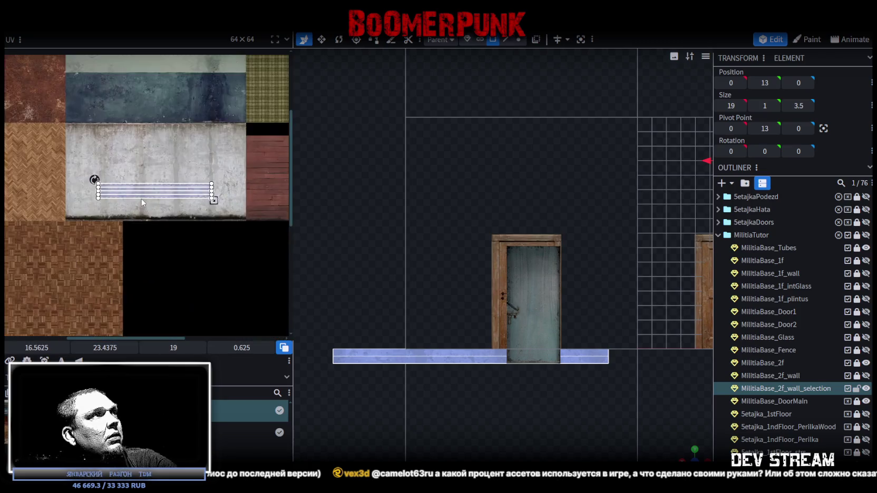
scroll(158, 226, "up", 2)
mouse_move(140, 210)
middle_mouse_down()
mouse_move(153, 248)
mouse_move(160, 189)
mouse_move(142, 202)
middle_mouse_up()
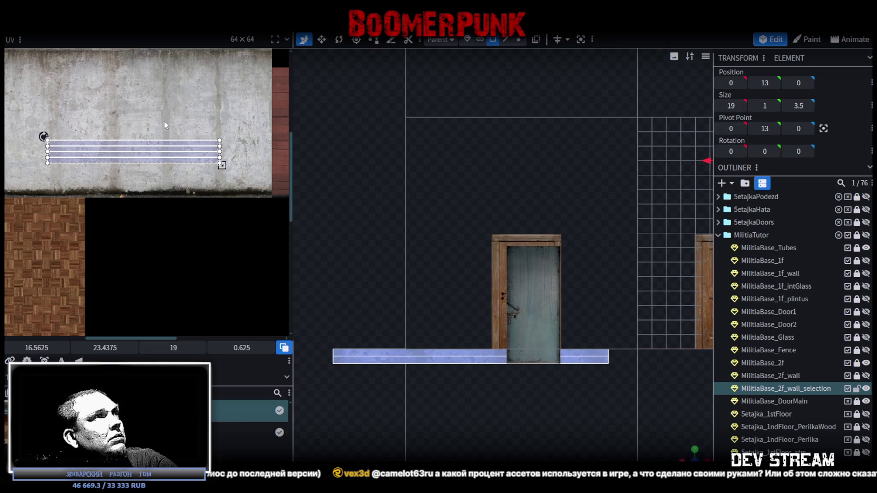
left_click_drag(134, 146, 147, 122)
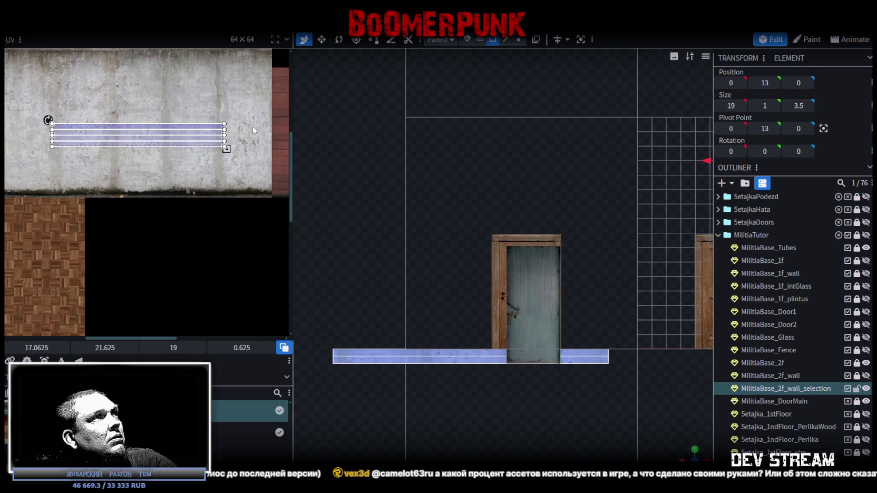
Step: Slide one strip face's UVs onto the concrete's dark grime band and line them up along it
left_click(411, 355)
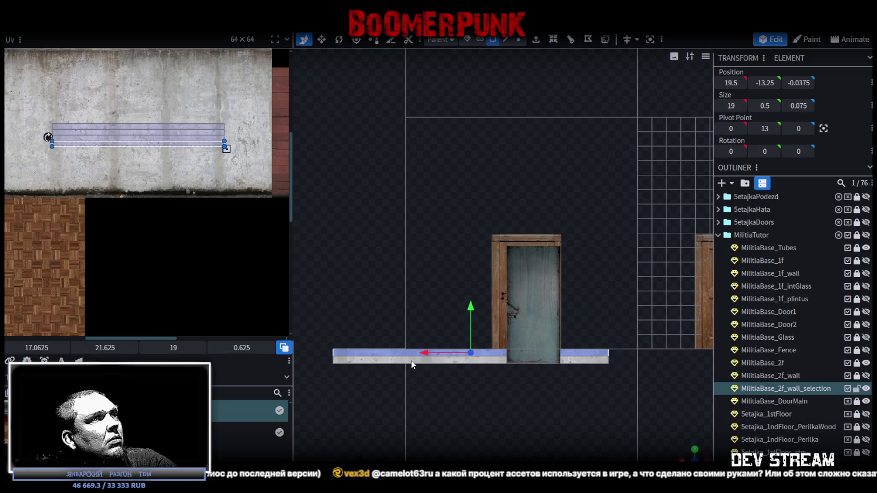
left_click_drag(152, 146, 134, 183)
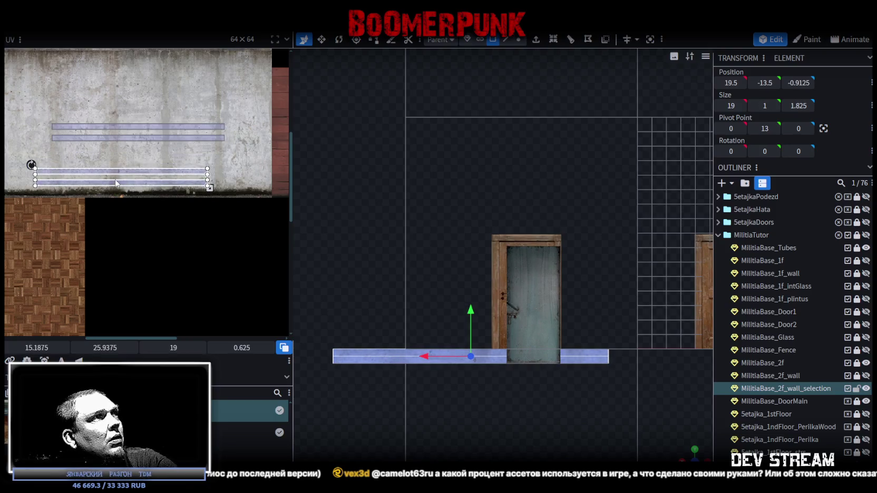
scroll(158, 190, "down", 2)
scroll(140, 198, "up", 3)
scroll(140, 197, "up", 2)
mouse_move(141, 226)
left_mouse_down()
mouse_move(81, 248)
mouse_move(80, 241)
left_mouse_up()
scroll(200, 235, "down", 2)
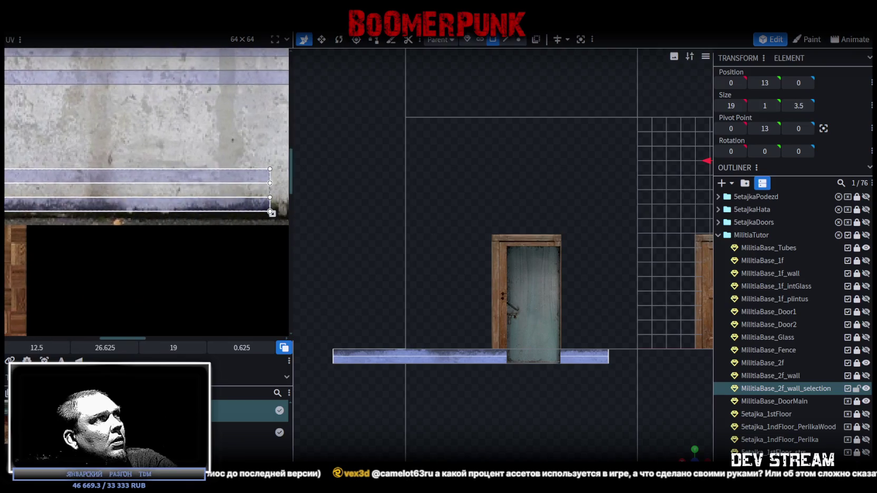
left_click_drag(149, 214, 149, 196)
scroll(149, 197, "right", 3)
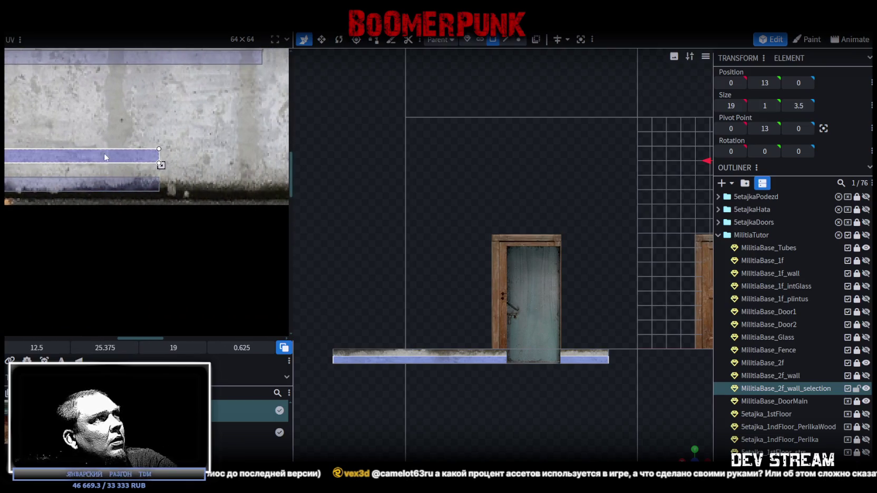
left_click_drag(153, 158, 263, 181)
scroll(59, 221, "right", 3)
scroll(59, 221, "right", 2)
left_click_drag(88, 198, 138, 200)
scroll(639, 453, "up", 3)
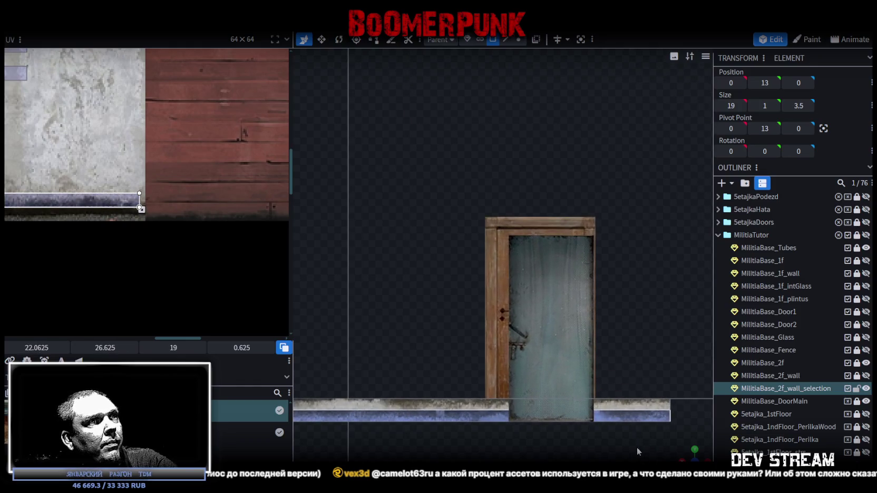
scroll(98, 211, "down", 3)
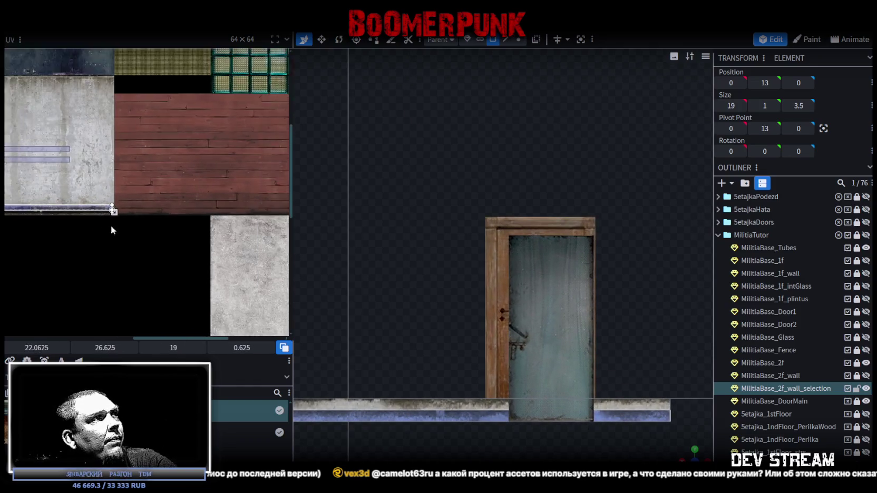
scroll(146, 219, "up", 3)
left_click_drag(123, 201, 182, 225)
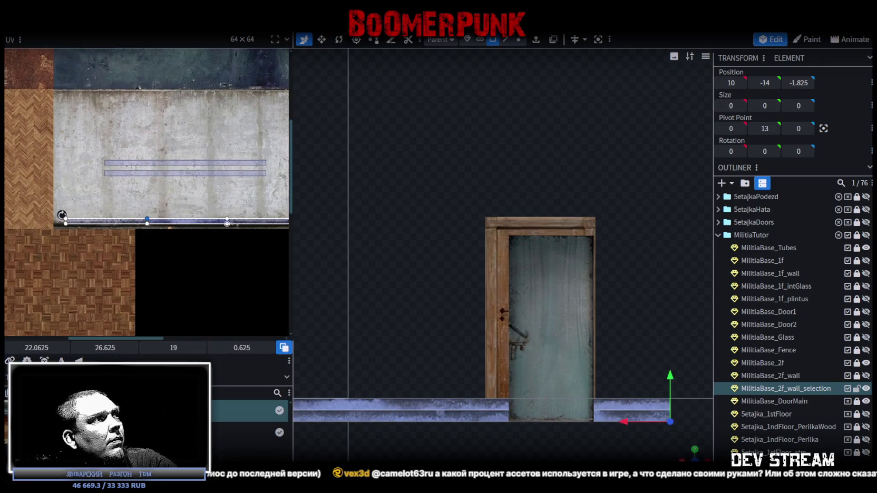
scroll(502, 253, "up", 1)
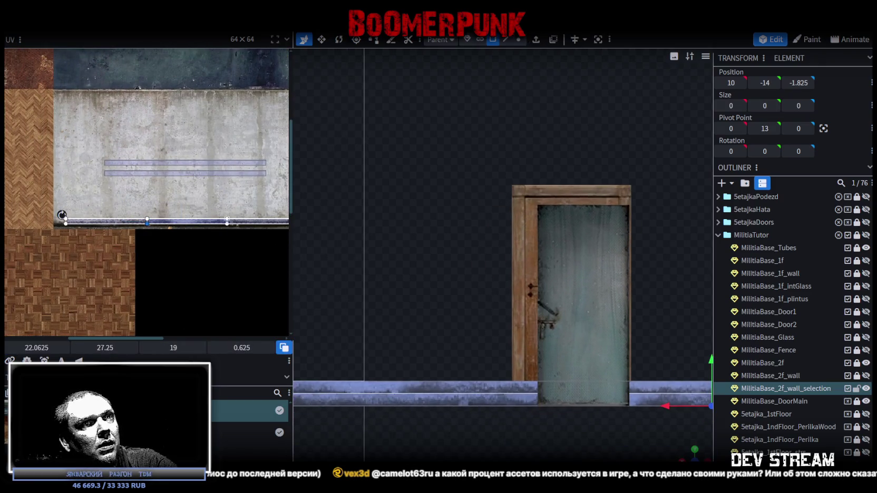
left_click_drag(683, 453, 516, 321)
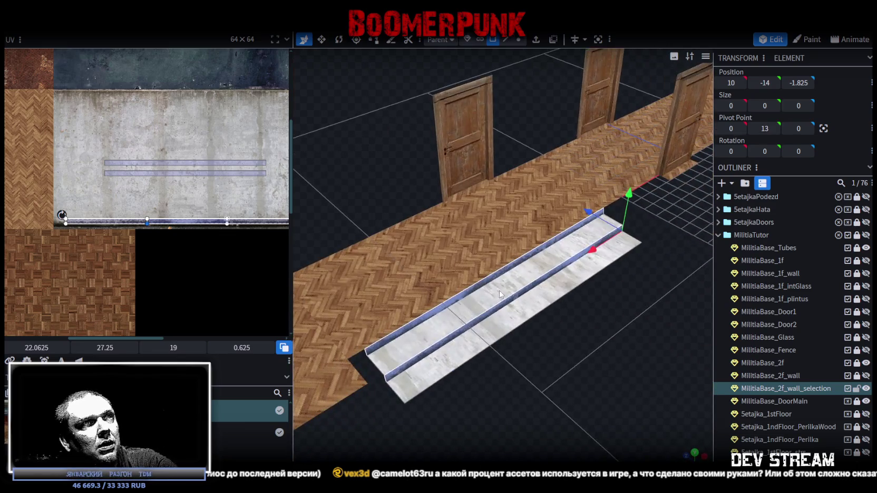
Step: Resize the other strip's two UV strips and move them up onto the concrete area
left_click(516, 322)
scroll(270, 239, "up", 1)
mouse_move(246, 177)
left_mouse_down()
mouse_move(248, 212)
mouse_move(245, 201)
left_mouse_up()
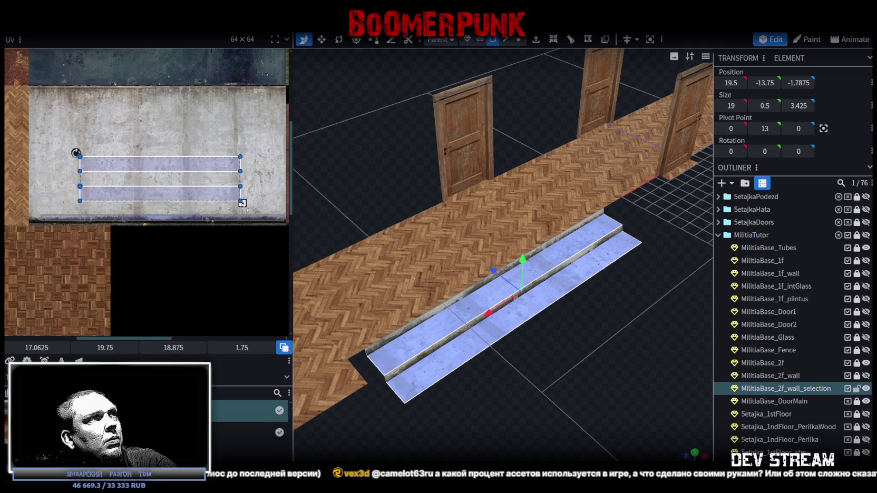
left_click_drag(246, 202, 249, 195)
left_click(246, 177)
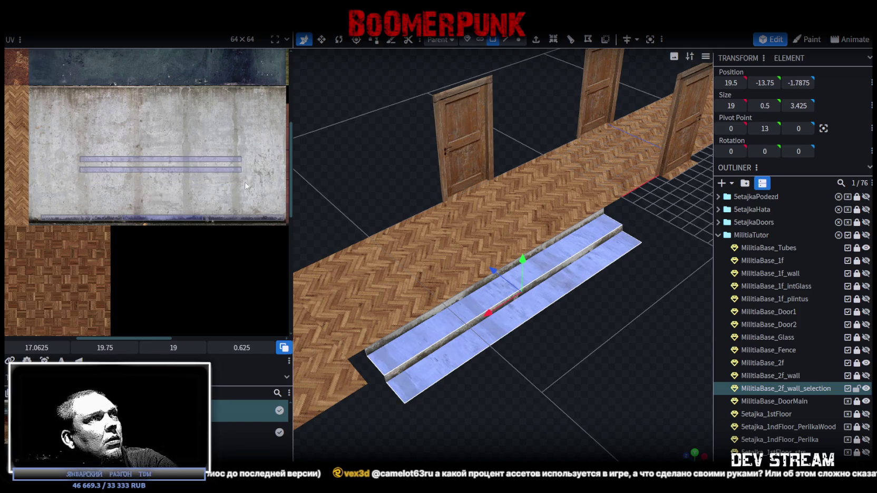
left_click(240, 170)
left_click_drag(242, 172, 244, 211)
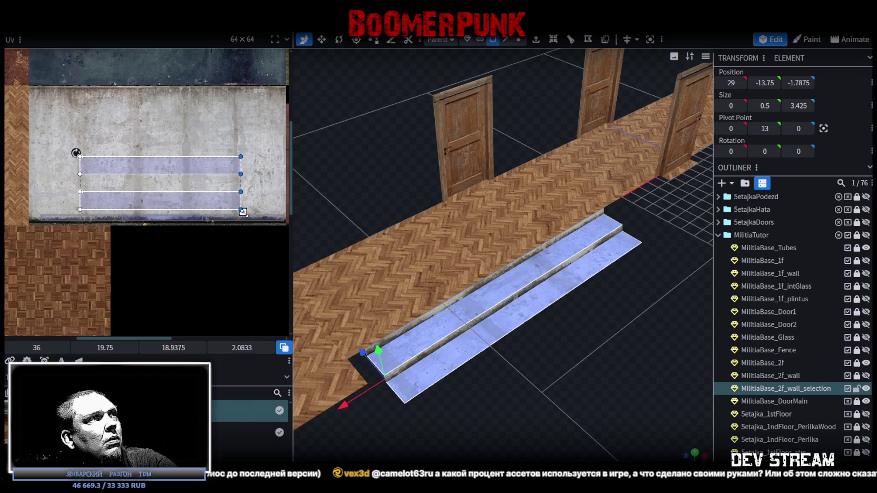
mouse_move(196, 207)
left_mouse_down()
mouse_move(188, 173)
mouse_move(130, 138)
left_mouse_up()
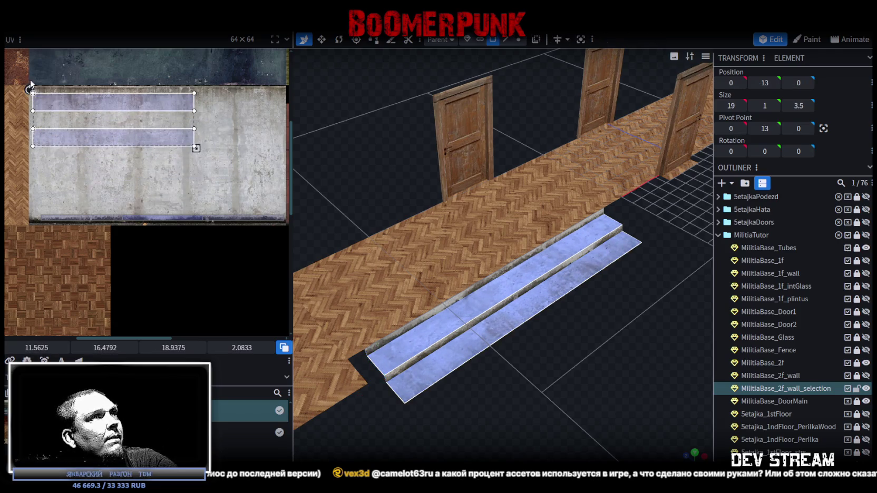
scroll(45, 90, "up", 2)
scroll(45, 89, "up", 2)
left_click_drag(68, 125, 61, 112)
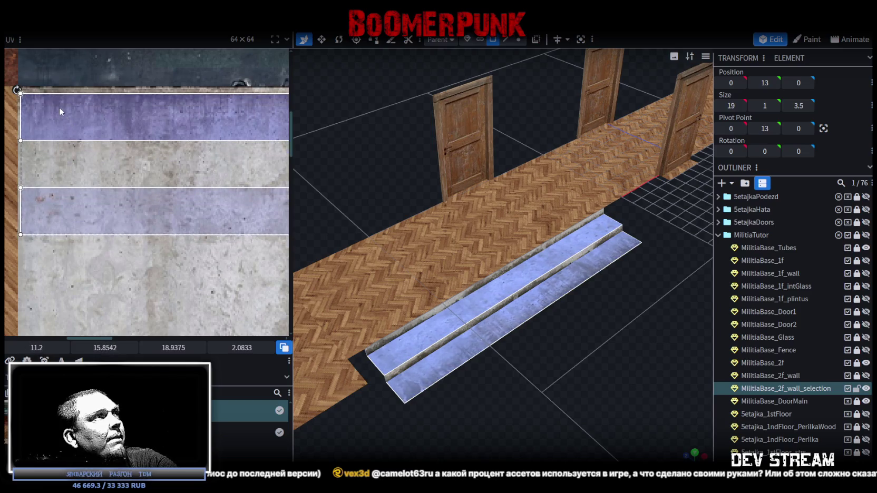
scroll(59, 111, "down", 2)
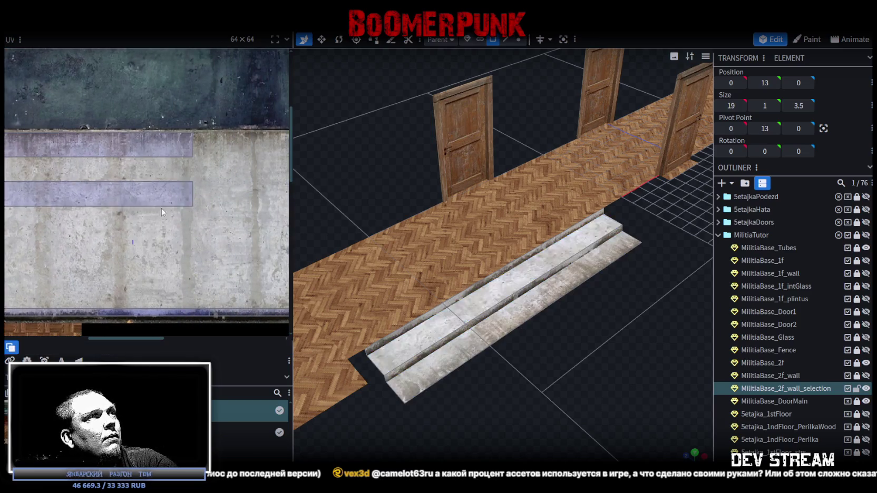
Step: Move the lower step face's UV onto the plain concrete texture and nudge it into place
left_click(179, 194)
left_click_drag(184, 127, 167, 305)
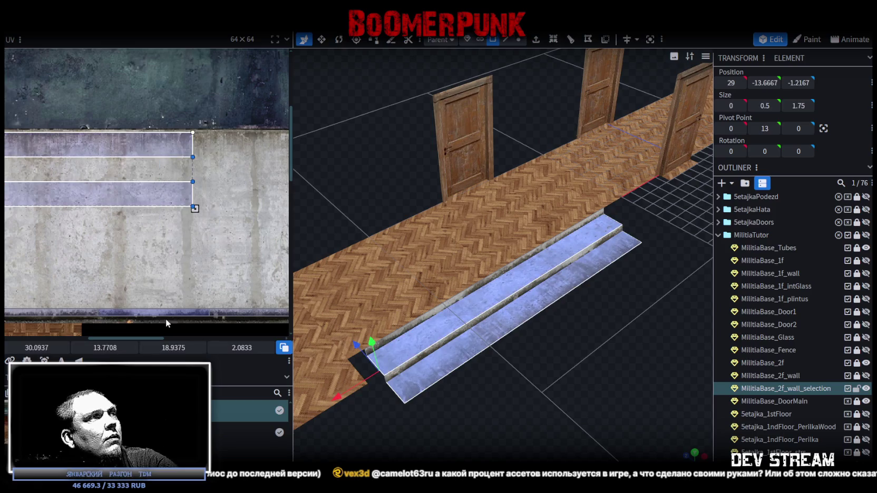
middle_click_drag(154, 198, 101, 211)
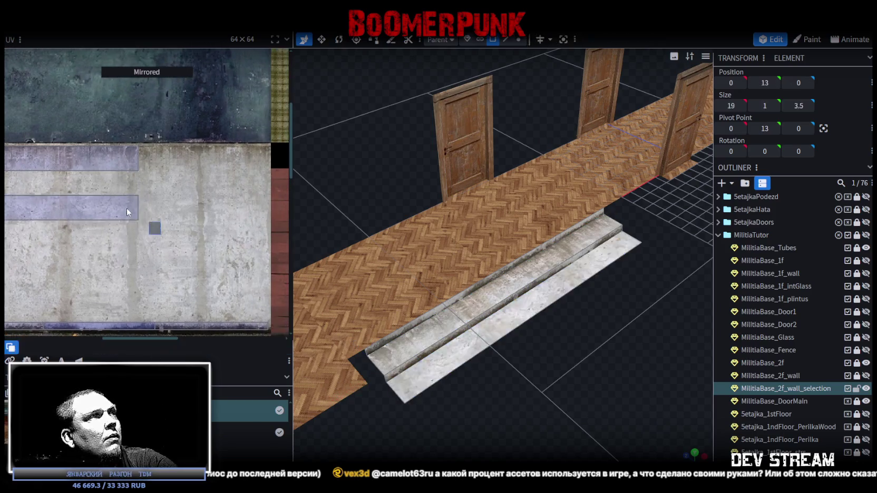
left_click(101, 212)
left_click_drag(101, 212, 48, 170)
scroll(243, 190, "up", 4)
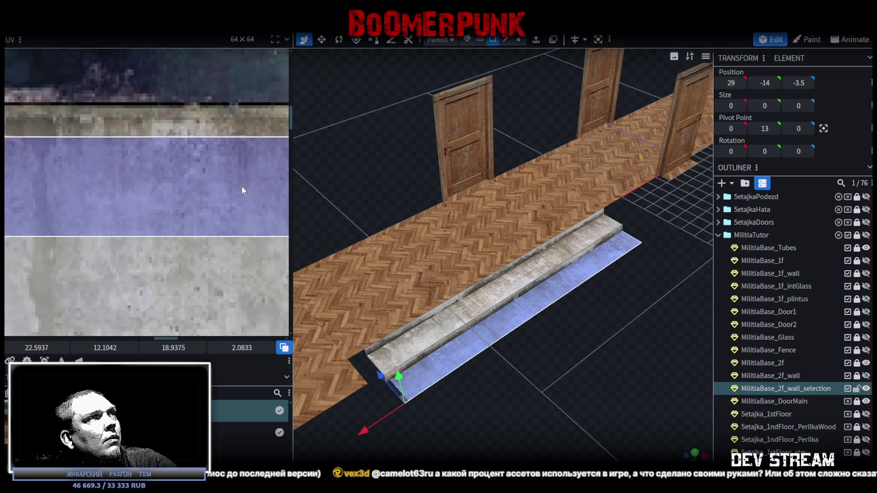
scroll(205, 214, "down", 2)
left_click_drag(160, 233, 157, 228)
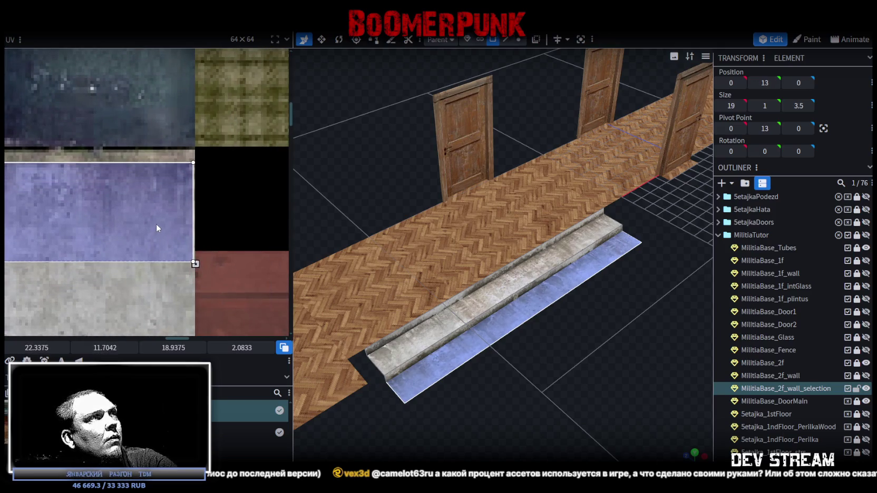
Step: Reselect the lower step face and view the steps from the side to check the concrete mapping
mouse_move(616, 420)
left_mouse_down()
mouse_move(554, 339)
mouse_move(538, 368)
left_mouse_up()
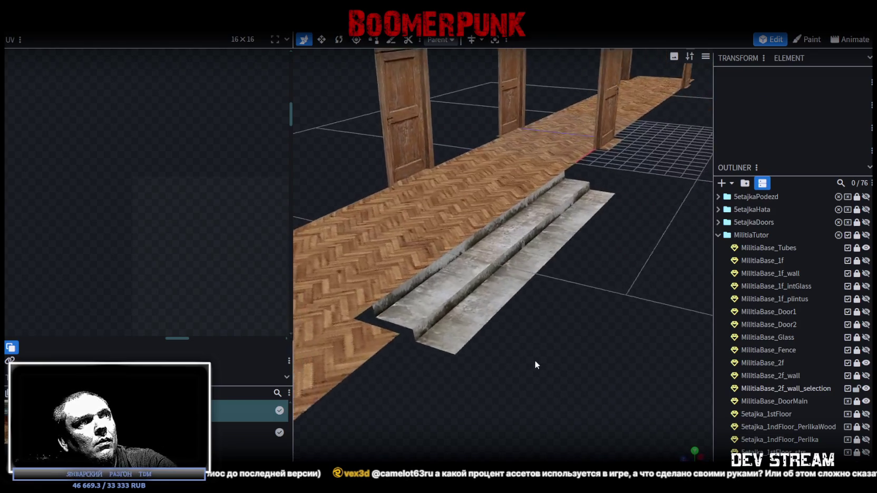
left_click(466, 329)
scroll(176, 277, "down", 2)
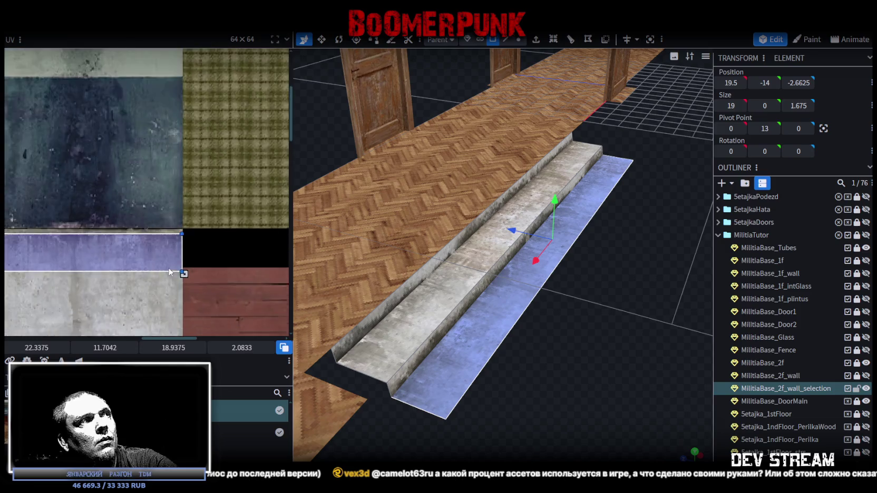
scroll(177, 277, "down", 3)
scroll(176, 276, "down", 2)
scroll(579, 332, "down", 2)
mouse_move(599, 343)
left_mouse_down()
mouse_move(557, 362)
mouse_move(569, 345)
mouse_move(620, 317)
left_mouse_up()
left_click(504, 41)
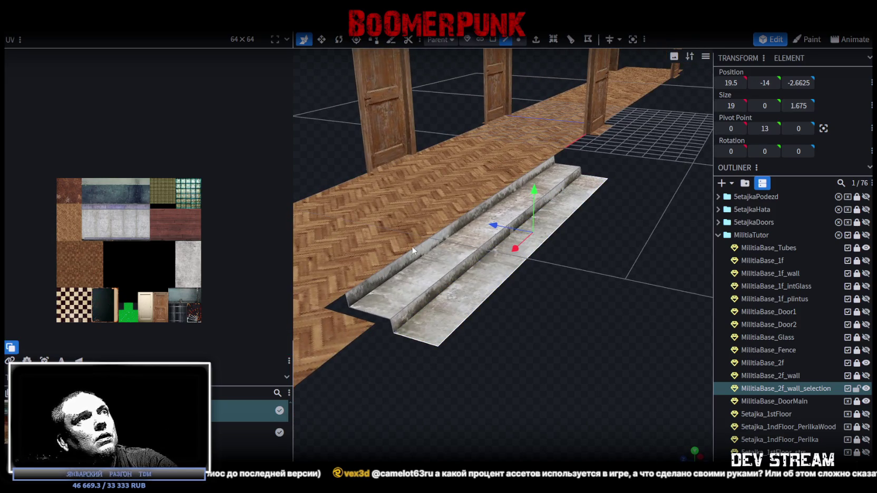
Step: Fill a sloped face across the steps from a selected step edge
key("z")
key("z")
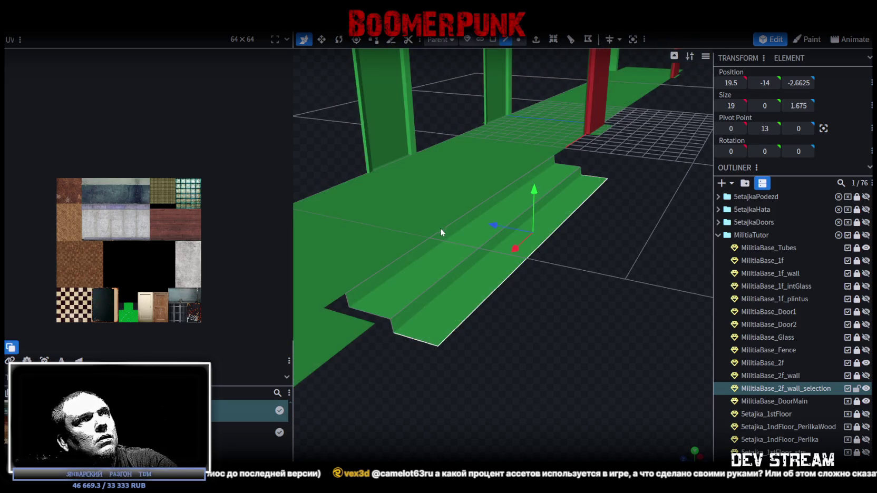
left_click(442, 233)
key("f")
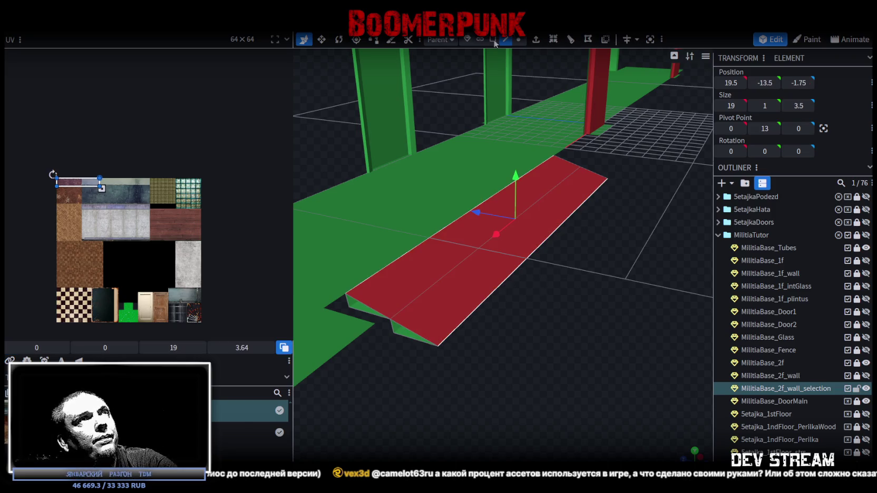
left_click(493, 40)
Step: Split the sloped face into its own mesh and rename it MilitiaBase_2f_strz
right_click(460, 297)
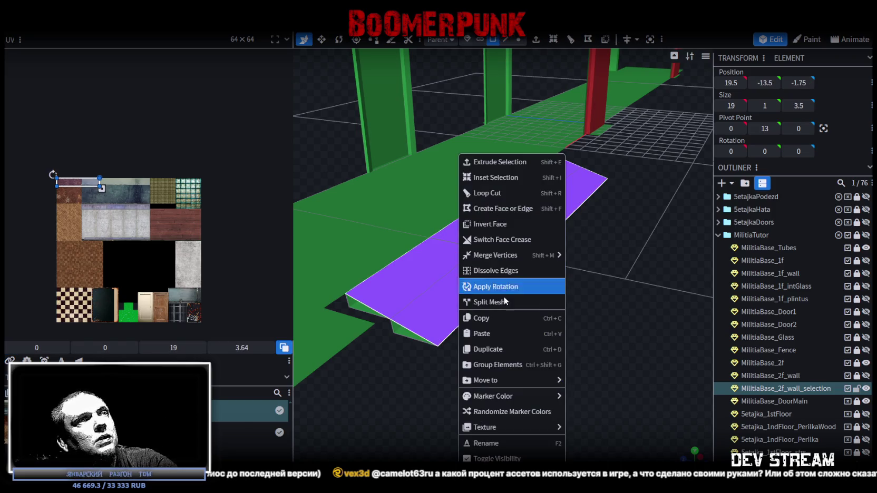
left_click(517, 295)
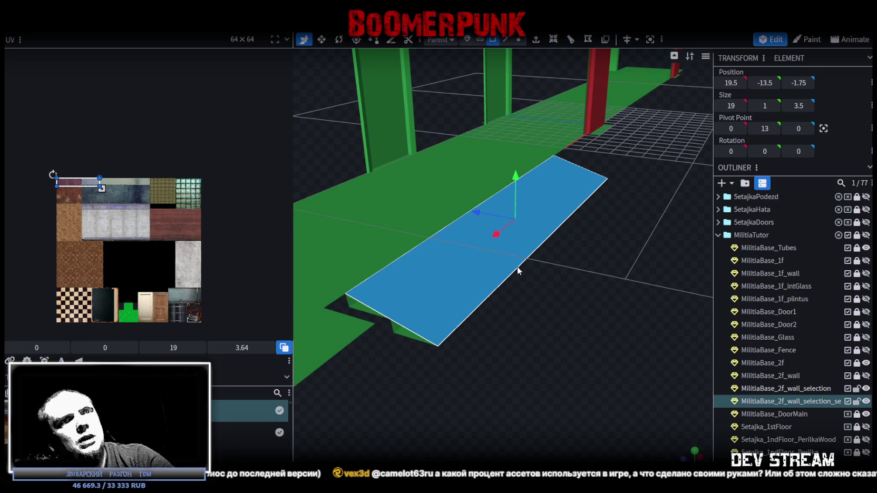
double_click(787, 402)
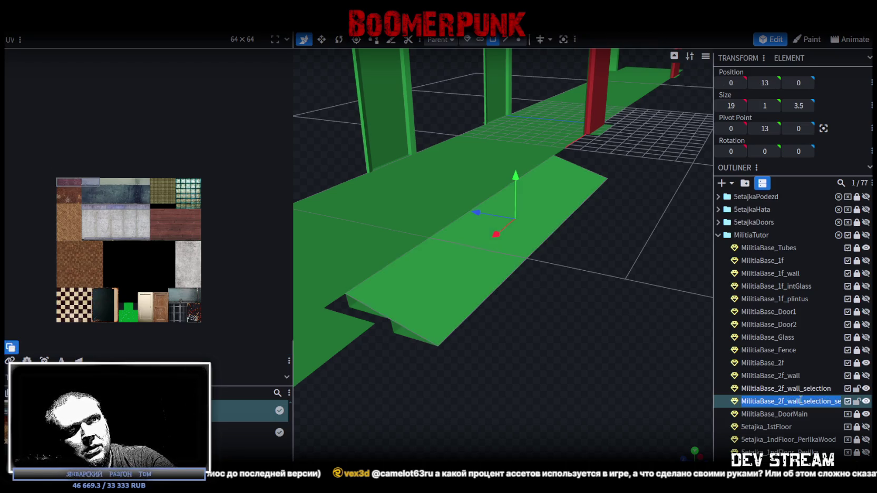
left_click_drag(782, 401, 847, 402)
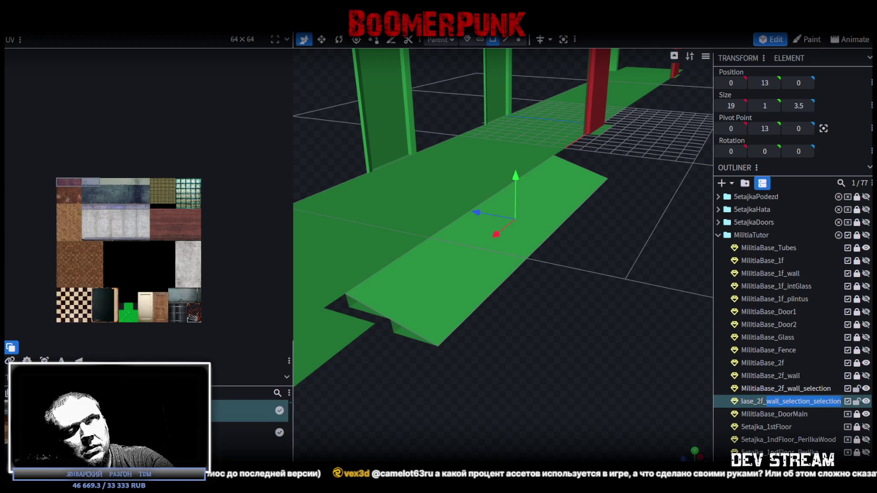
type("se_2f_strz")
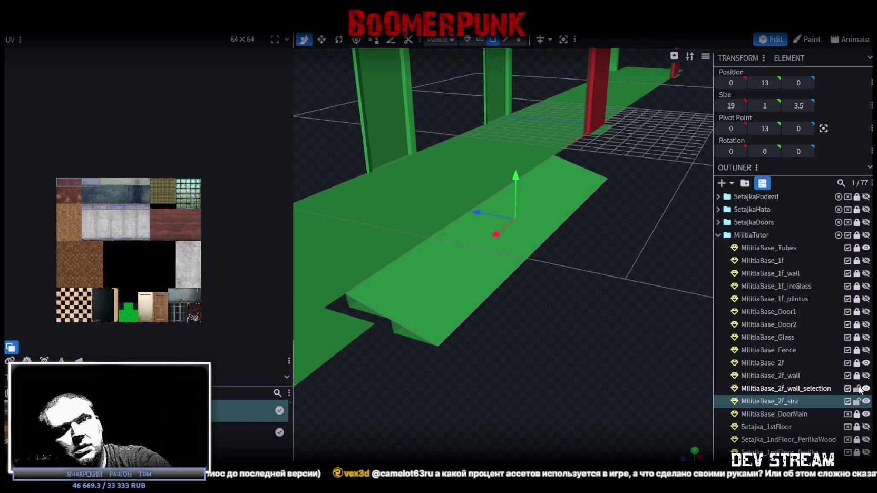
Step: Select the MilitiaBase_2f_strz mesh, then switch over to the Unity editor
left_click(836, 398)
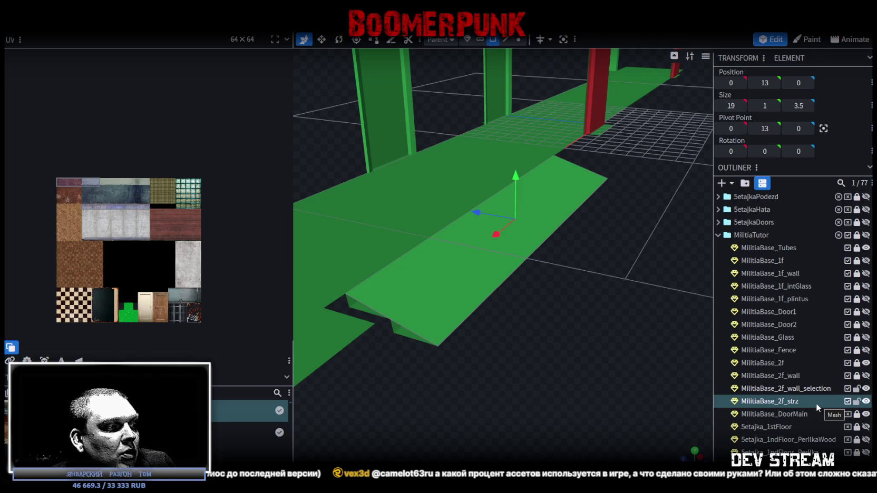
key("alt+Tab")
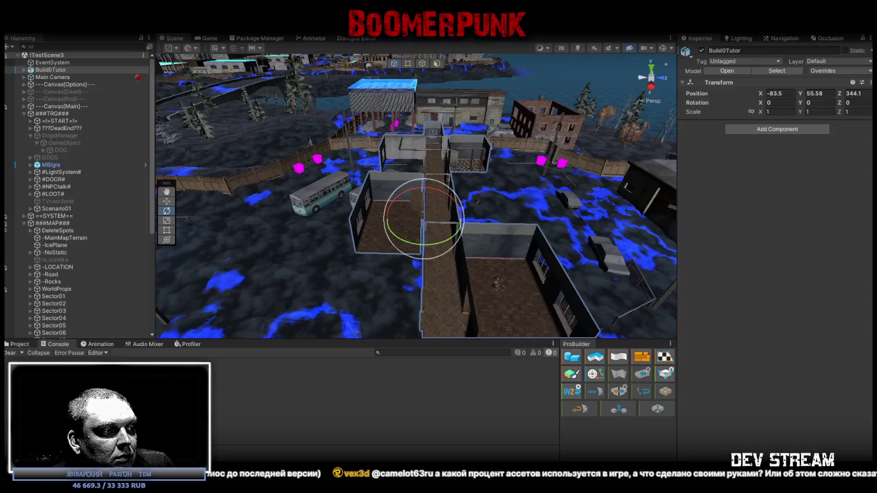
mouse_move(448, 151)
right_mouse_down()
mouse_move(318, 140)
mouse_move(329, 129)
right_mouse_up()
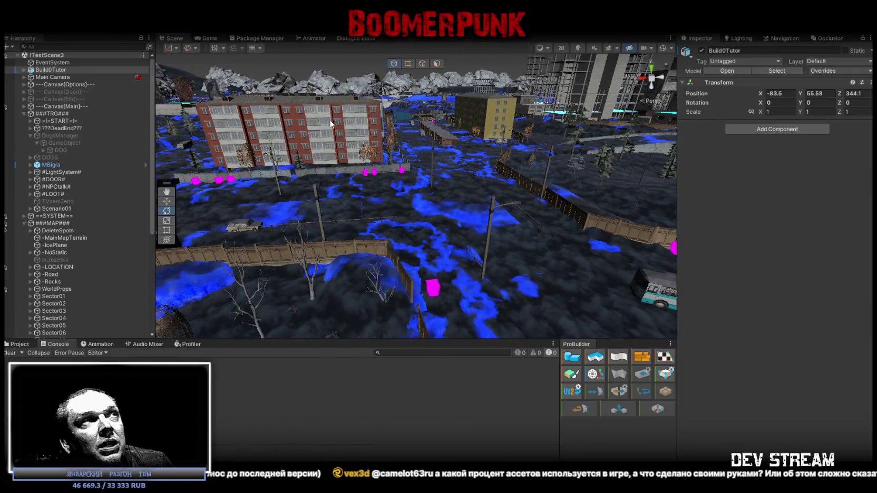
left_click(331, 123)
mouse_move(467, 212)
right_mouse_down()
mouse_move(479, 180)
mouse_move(283, 170)
mouse_move(495, 248)
right_mouse_up()
left_click(495, 248)
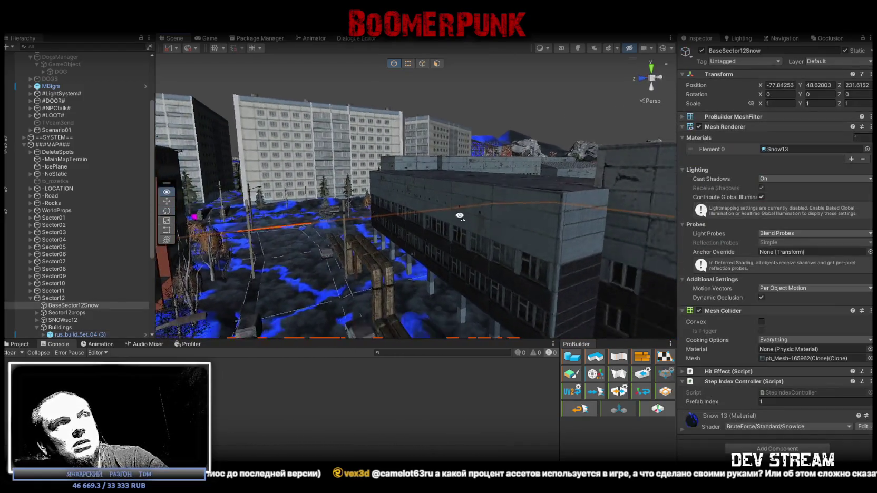
scroll(484, 199, "up", 3)
mouse_move(439, 189)
right_mouse_down()
mouse_move(298, 155)
mouse_move(324, 170)
right_mouse_up()
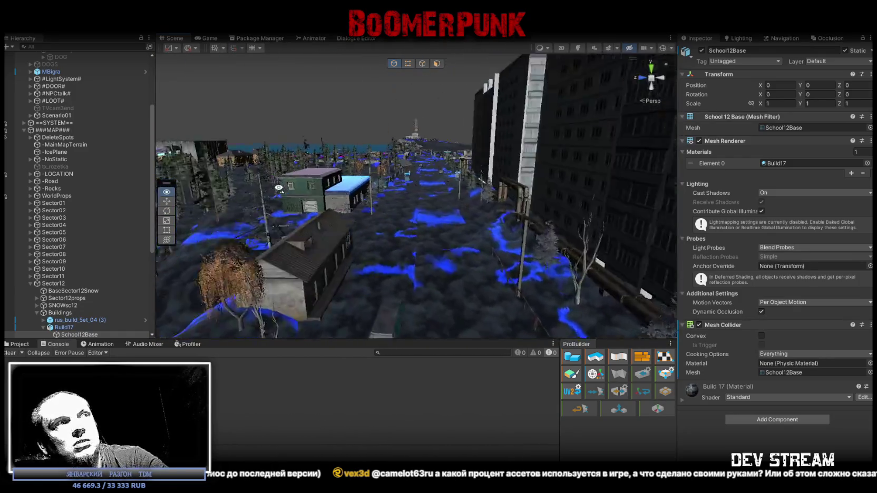
right_click_drag(323, 171, 306, 182)
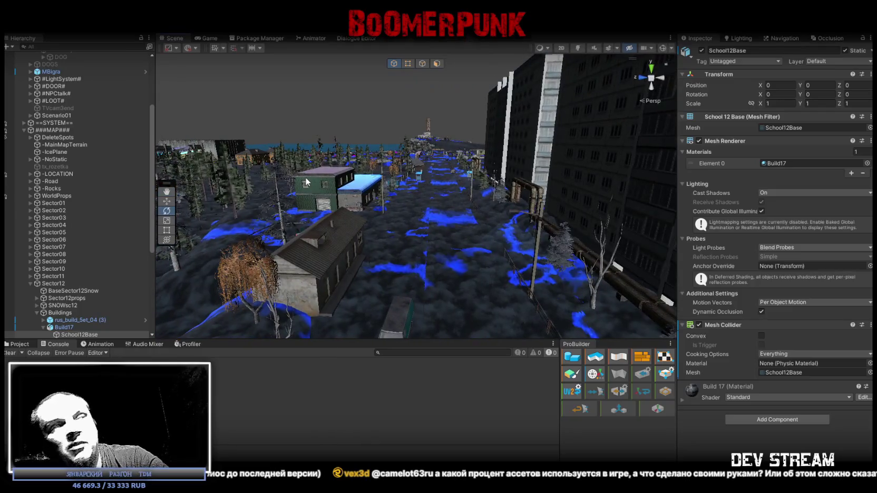
mouse_move(410, 182)
right_mouse_down()
mouse_move(377, 185)
mouse_move(244, 161)
mouse_move(396, 175)
right_mouse_up()
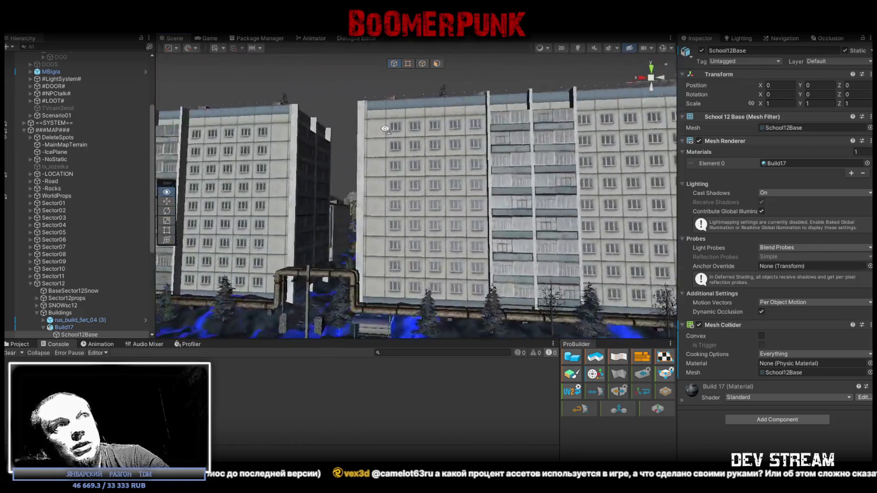
mouse_move(397, 175)
right_mouse_down()
mouse_move(402, 142)
mouse_move(297, 170)
mouse_move(277, 193)
mouse_move(325, 232)
mouse_move(431, 219)
mouse_move(490, 225)
mouse_move(331, 164)
mouse_move(395, 193)
right_mouse_up()
left_click(402, 142)
left_click(327, 226)
left_click(489, 225)
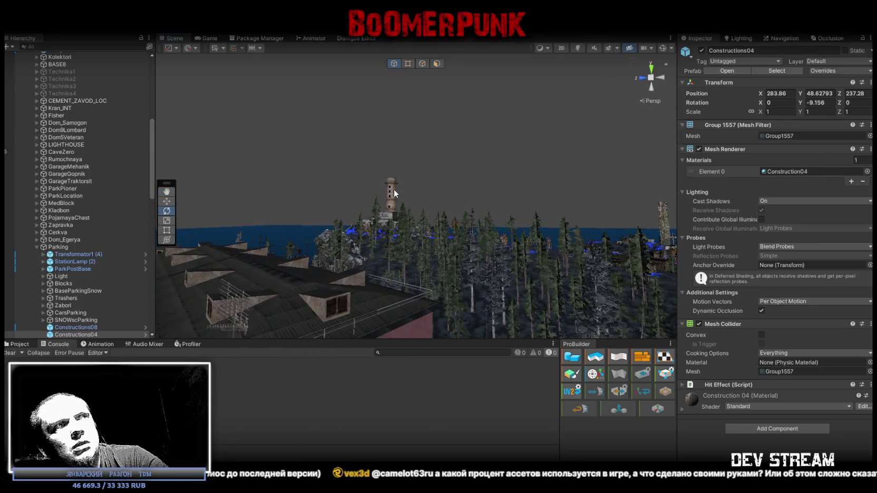
left_click(394, 193)
mouse_move(395, 193)
right_mouse_down()
mouse_move(731, 274)
mouse_move(496, 194)
mouse_move(312, 181)
mouse_move(514, 197)
right_mouse_up()
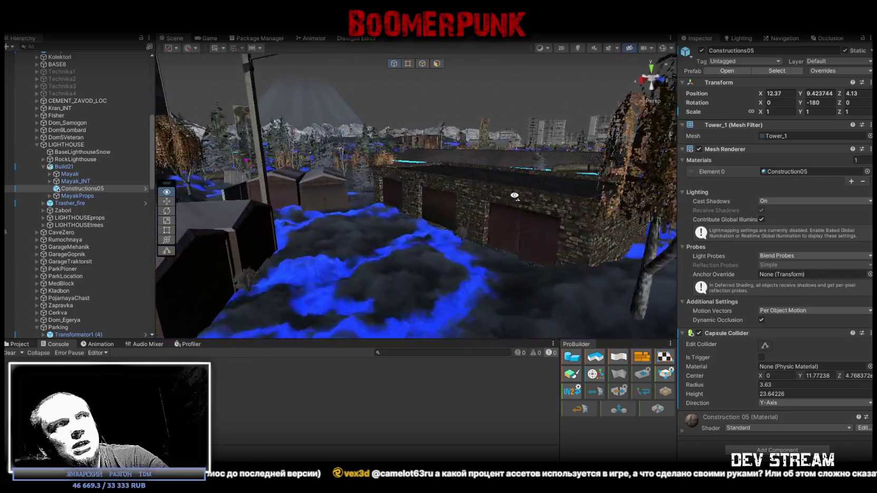
mouse_move(514, 196)
right_mouse_down()
mouse_move(743, 247)
mouse_move(693, 221)
mouse_move(488, 193)
mouse_move(467, 169)
mouse_move(213, 224)
mouse_move(228, 181)
mouse_move(208, 181)
mouse_move(343, 174)
mouse_move(270, 170)
right_mouse_up()
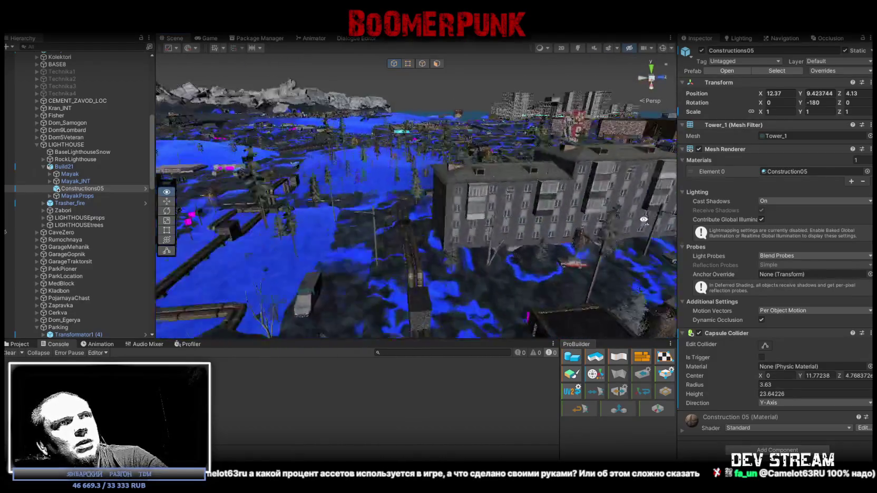
mouse_move(492, 200)
right_mouse_down()
mouse_move(145, 190)
mouse_move(335, 192)
mouse_move(682, 220)
mouse_move(511, 251)
mouse_move(638, 250)
mouse_move(536, 235)
right_mouse_up()
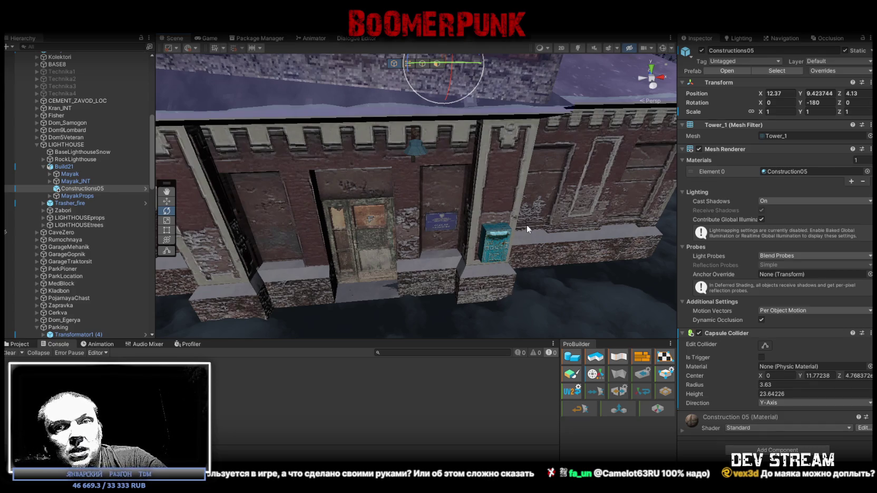
mouse_move(526, 225)
right_mouse_down()
mouse_move(497, 139)
mouse_move(441, 138)
mouse_move(463, 120)
right_mouse_up()
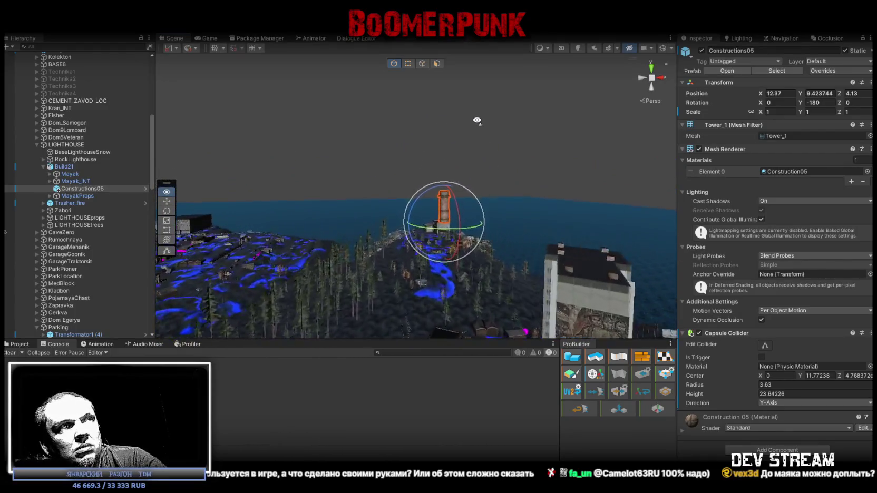
mouse_move(479, 128)
right_mouse_down()
mouse_move(640, 265)
mouse_move(357, 270)
right_mouse_up()
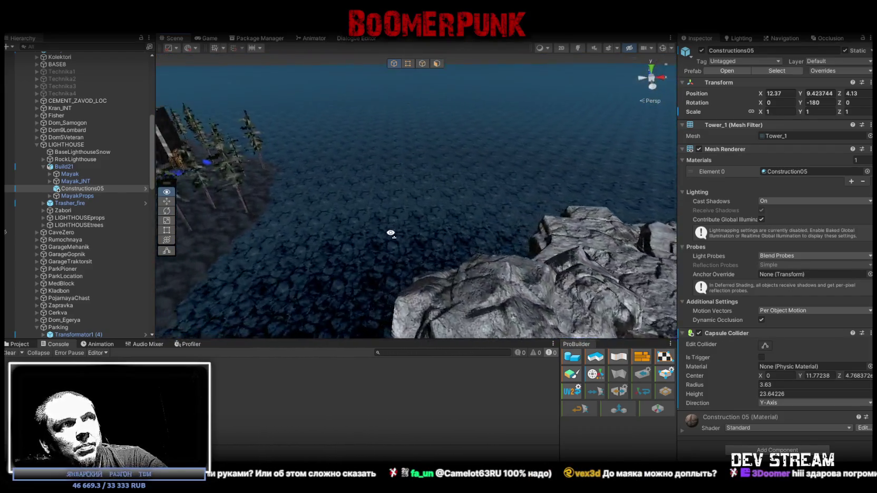
key("f")
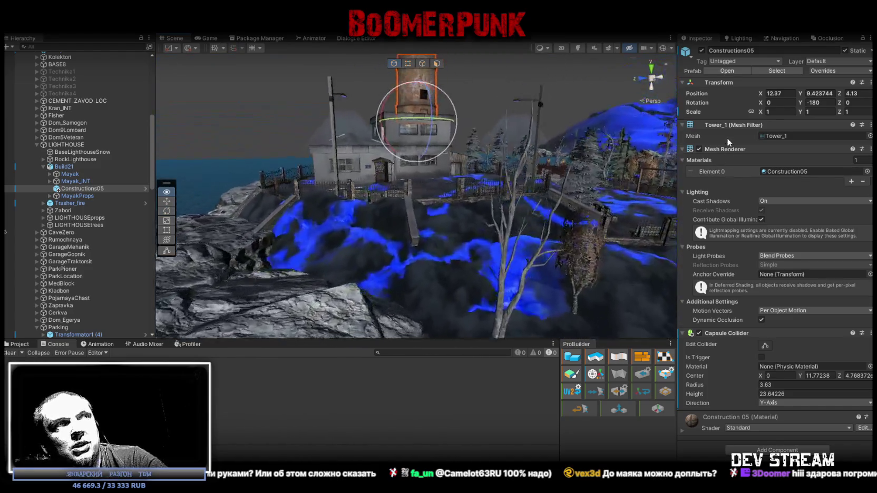
mouse_move(443, 206)
right_mouse_down()
mouse_move(688, 180)
mouse_move(766, 243)
mouse_move(297, 293)
right_mouse_up()
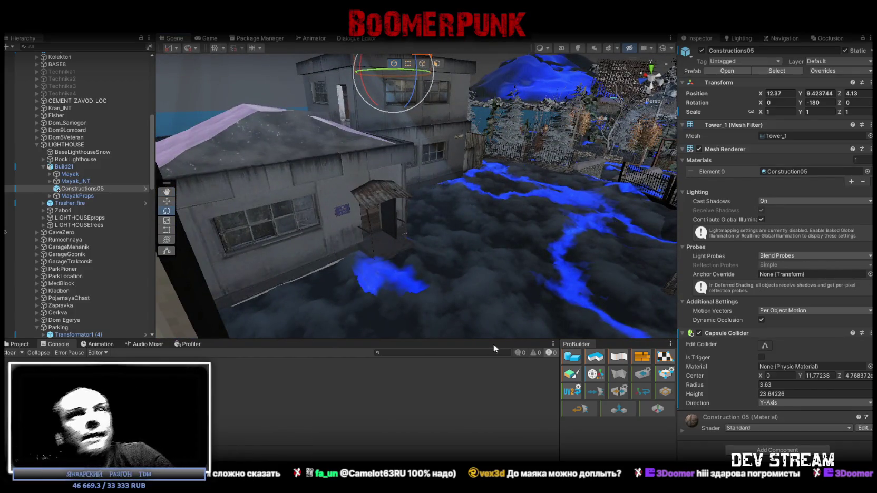
mouse_move(477, 211)
right_mouse_down()
mouse_move(772, 234)
mouse_move(801, 221)
mouse_move(804, 188)
mouse_move(811, 193)
mouse_move(800, 210)
right_mouse_up()
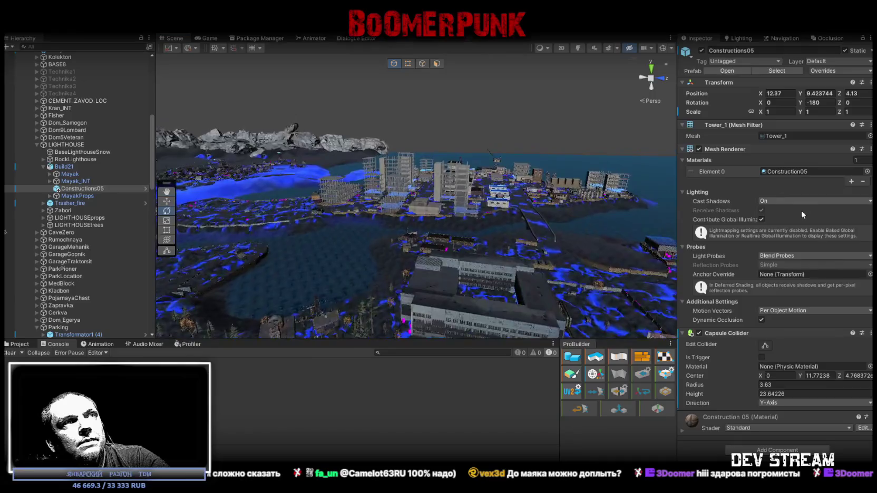
mouse_move(646, 169)
right_mouse_down()
mouse_move(529, 135)
mouse_move(443, 181)
mouse_move(391, 121)
mouse_move(503, 243)
mouse_move(370, 145)
mouse_move(323, 166)
mouse_move(643, 156)
mouse_move(505, 194)
mouse_move(487, 188)
mouse_move(553, 162)
mouse_move(622, 195)
mouse_move(458, 216)
mouse_move(326, 215)
mouse_move(31, 187)
mouse_move(846, 176)
mouse_move(818, 168)
mouse_move(830, 221)
mouse_move(786, 227)
mouse_move(781, 239)
mouse_move(690, 270)
mouse_move(730, 255)
mouse_move(750, 182)
mouse_move(274, 145)
mouse_move(509, 179)
right_mouse_up()
left_click(447, 178)
left_click(503, 243)
left_click(497, 188)
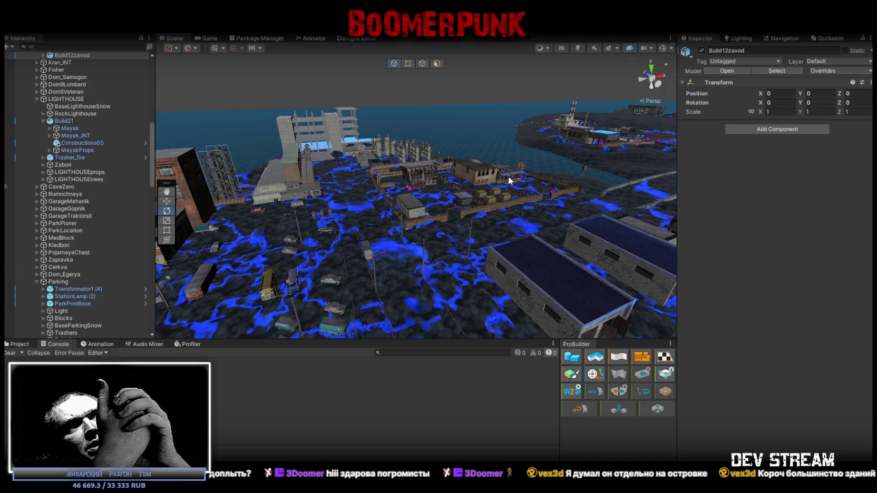
left_click_drag(509, 181, 509, 154, "alt")
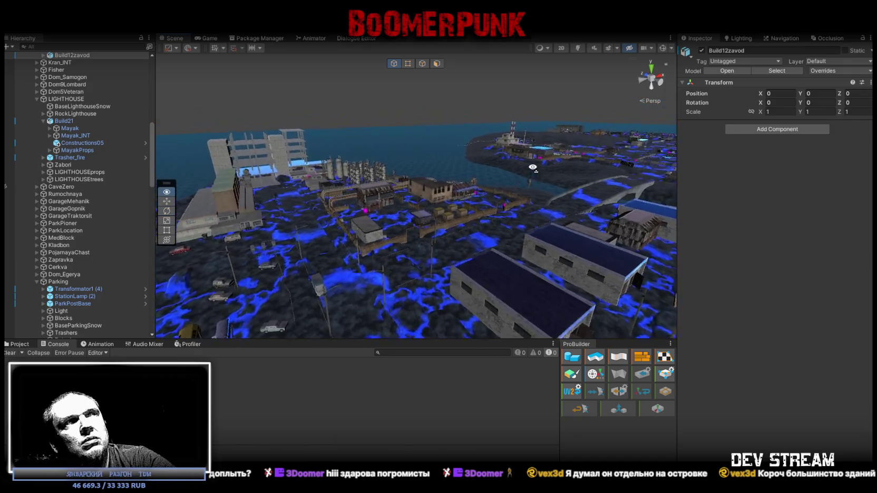
mouse_move(509, 153)
right_mouse_down()
mouse_move(515, 169)
mouse_move(205, 156)
right_mouse_up()
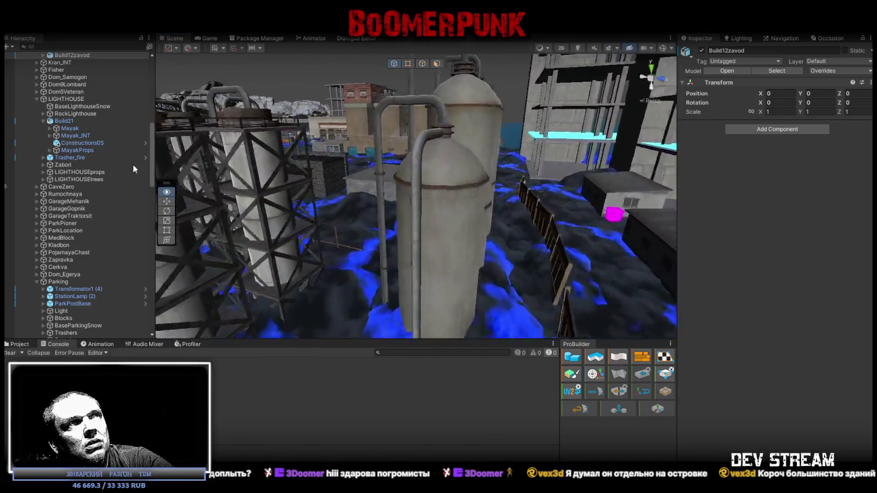
mouse_move(205, 157)
right_mouse_down()
mouse_move(810, 167)
mouse_move(298, 200)
right_mouse_up()
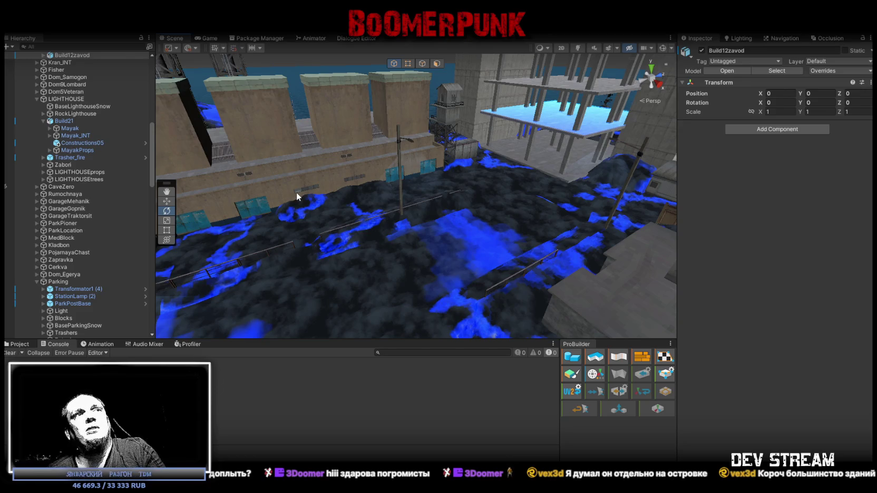
right_click_drag(296, 192, 107, 132)
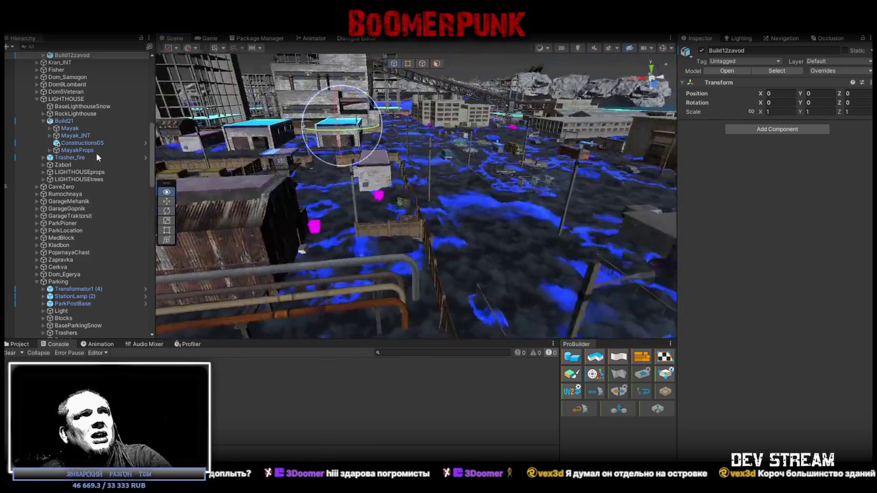
mouse_move(107, 131)
right_mouse_down()
mouse_move(825, 110)
mouse_move(724, 95)
mouse_move(800, 111)
mouse_move(434, 147)
mouse_move(477, 149)
mouse_move(434, 141)
mouse_move(472, 129)
mouse_move(621, 206)
mouse_move(538, 153)
mouse_move(675, 165)
mouse_move(622, 176)
mouse_move(685, 214)
mouse_move(241, 183)
right_mouse_up()
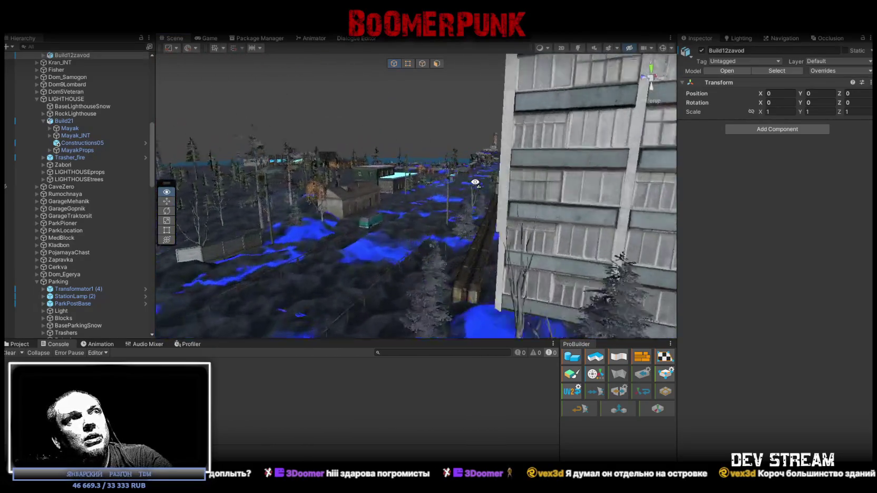
mouse_move(321, 183)
right_mouse_down()
mouse_move(601, 187)
mouse_move(394, 195)
mouse_move(808, 229)
right_mouse_up()
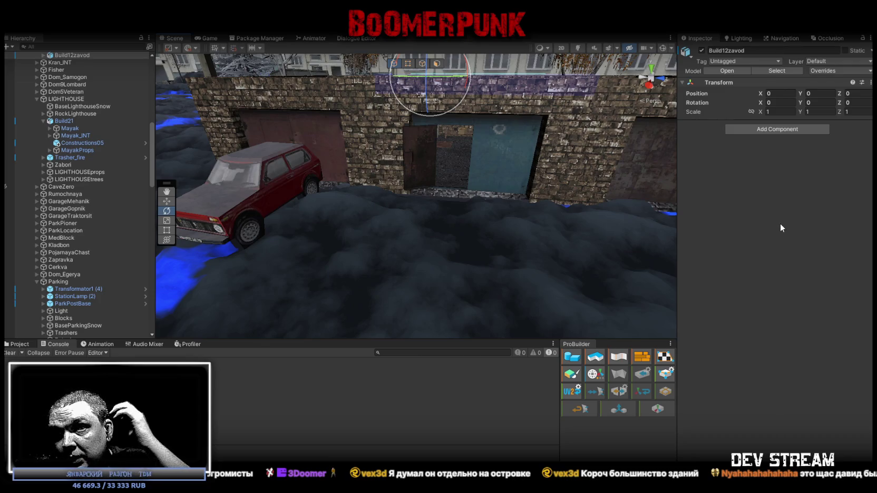
right_click_drag(630, 157, 579, 166)
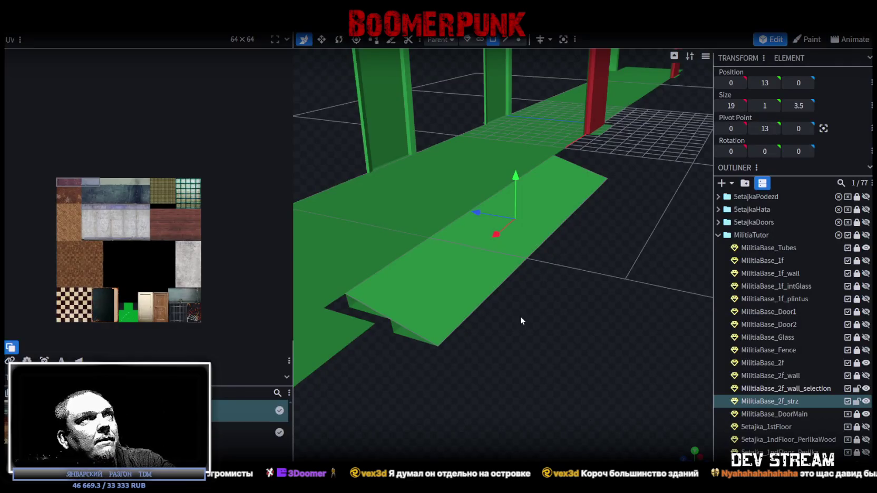
mouse_move(520, 316)
left_mouse_down()
mouse_move(552, 299)
mouse_move(502, 293)
mouse_move(581, 293)
left_mouse_up()
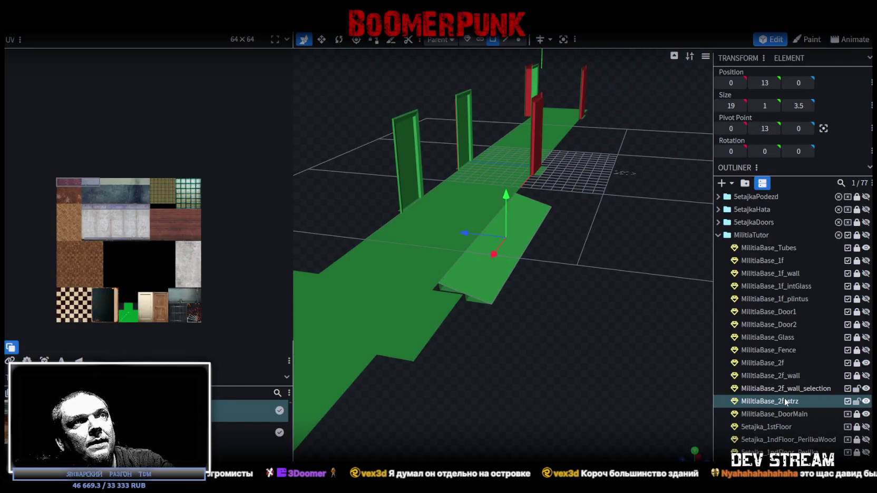
Step: Select MilitiaBase_2f_wall_selection in the Outliner and begin editing its name
left_click_drag(549, 326, 559, 316)
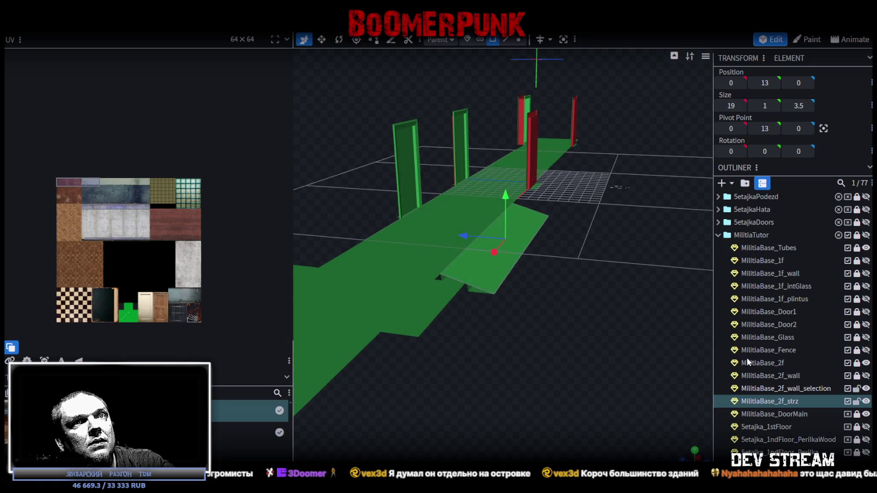
left_click(793, 389)
double_click(792, 390)
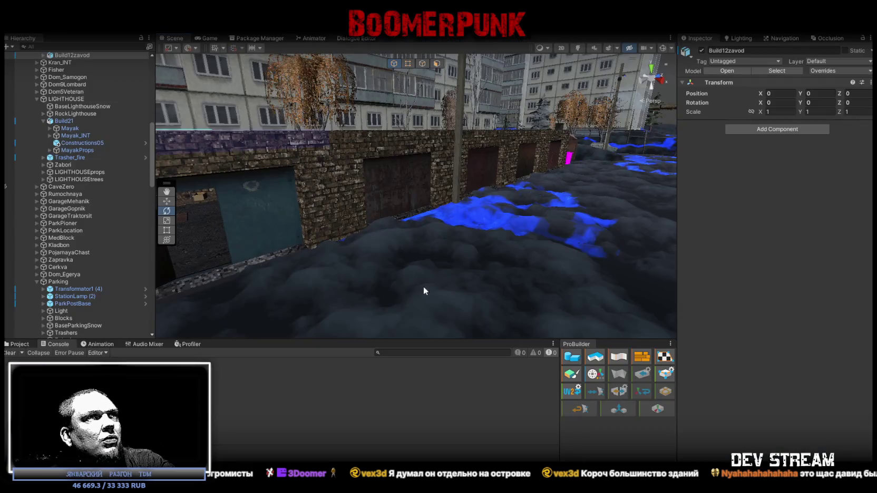
right_click_drag(238, 175, 378, 227)
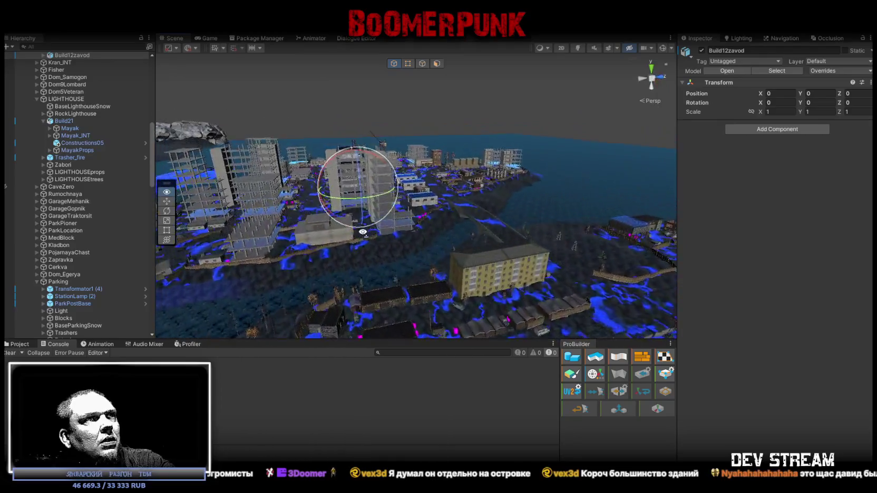
mouse_move(378, 226)
right_mouse_down()
mouse_move(164, 244)
mouse_move(560, 241)
right_mouse_up()
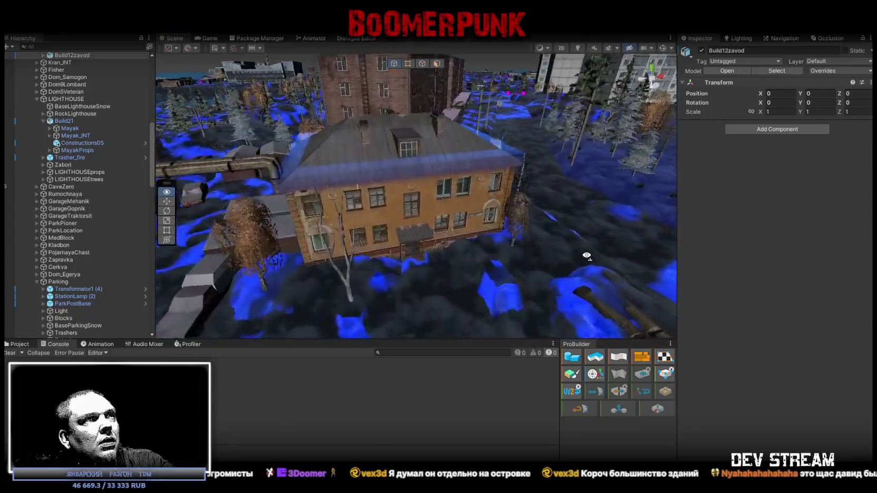
right_click_drag(560, 241, 565, 270)
left_click(440, 190)
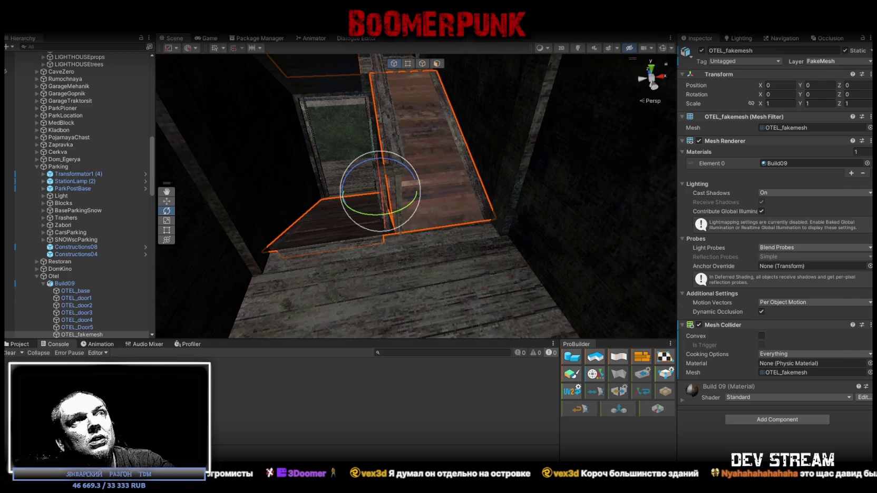
key("alt+Tab")
Step: Rename MilitiaBase_2f_wall_selection to MilitiaBase_2f_strz
double_click(789, 388)
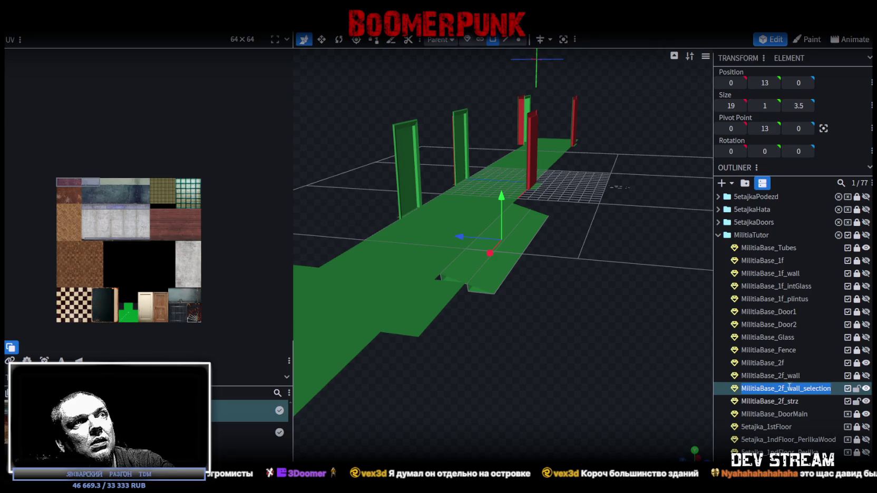
left_click_drag(788, 389, 845, 392)
type("s")
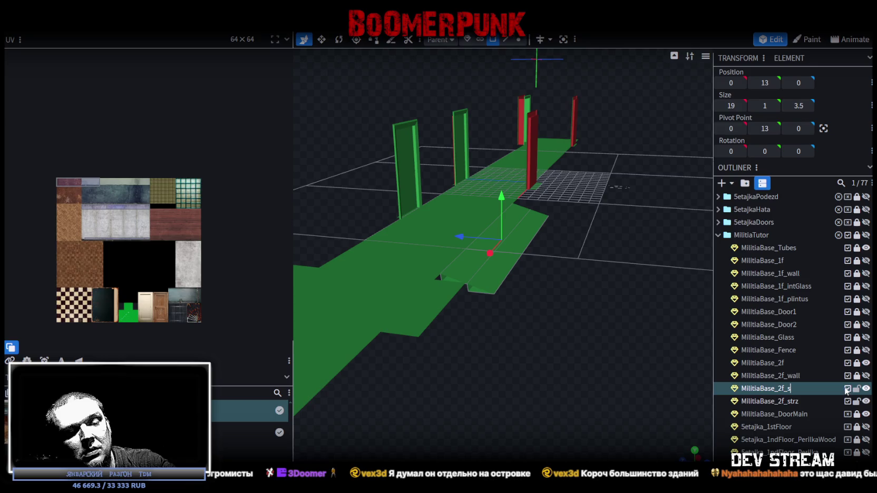
type("trz")
Step: Rename the old MilitiaBase_2f_strz part to MilitiaBase_2f_mesh
double_click(790, 401)
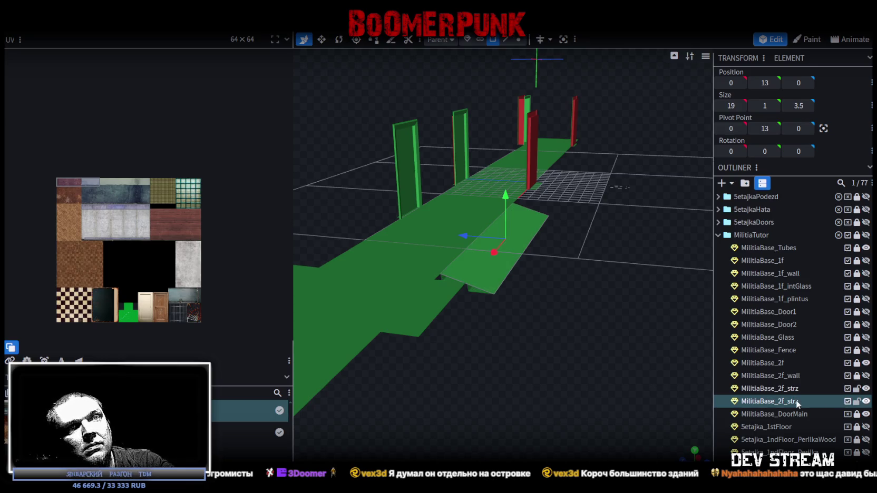
type("me")
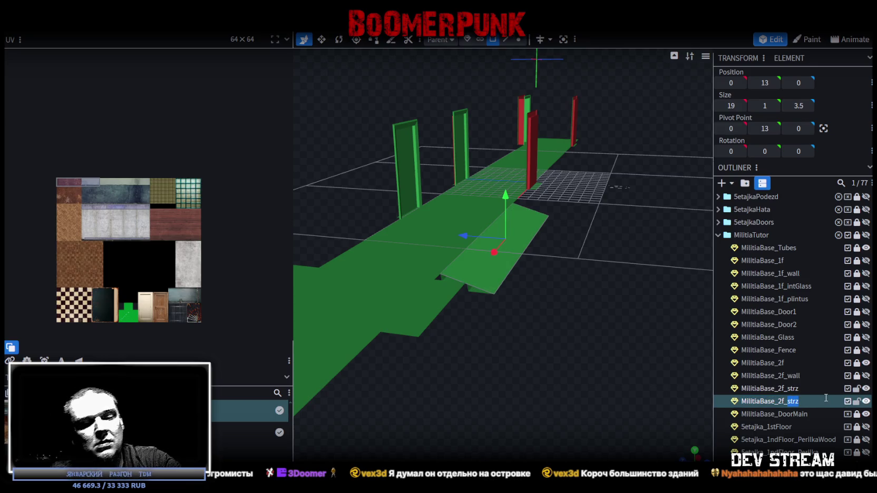
type("sh")
key("Return")
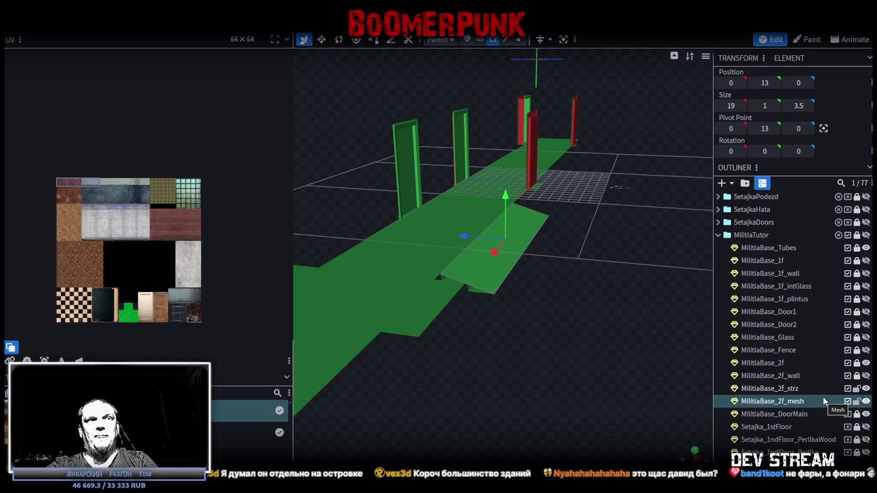
mouse_move(606, 285)
left_mouse_down()
mouse_move(636, 285)
mouse_move(378, 262)
mouse_move(548, 270)
mouse_move(580, 292)
mouse_move(567, 273)
mouse_move(578, 296)
mouse_move(546, 295)
mouse_move(584, 284)
mouse_move(592, 299)
mouse_move(559, 304)
mouse_move(567, 296)
mouse_move(583, 305)
mouse_move(590, 327)
mouse_move(534, 344)
mouse_move(539, 326)
mouse_move(550, 369)
mouse_move(523, 362)
mouse_move(517, 320)
mouse_move(691, 324)
mouse_move(506, 205)
left_mouse_up()
mouse_move(569, 310)
left_mouse_down()
mouse_move(579, 241)
mouse_move(519, 285)
left_mouse_up()
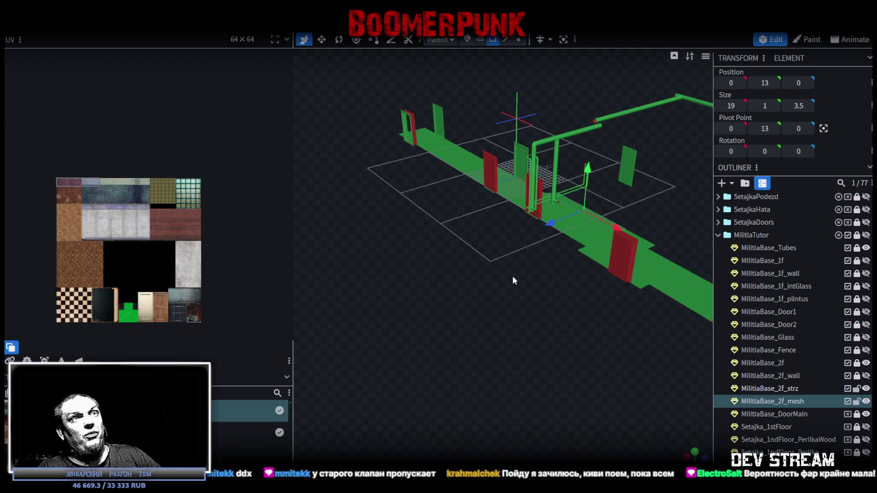
Step: Toggle MilitiaBase_2f and MilitiaBase_2f_wall visibility, then save the model
mouse_move(505, 282)
left_mouse_down()
mouse_move(540, 271)
mouse_move(430, 270)
mouse_move(429, 292)
mouse_move(532, 348)
mouse_move(564, 327)
mouse_move(585, 289)
left_mouse_up()
scroll(564, 328, "up", 3)
scroll(586, 290, "up", 2)
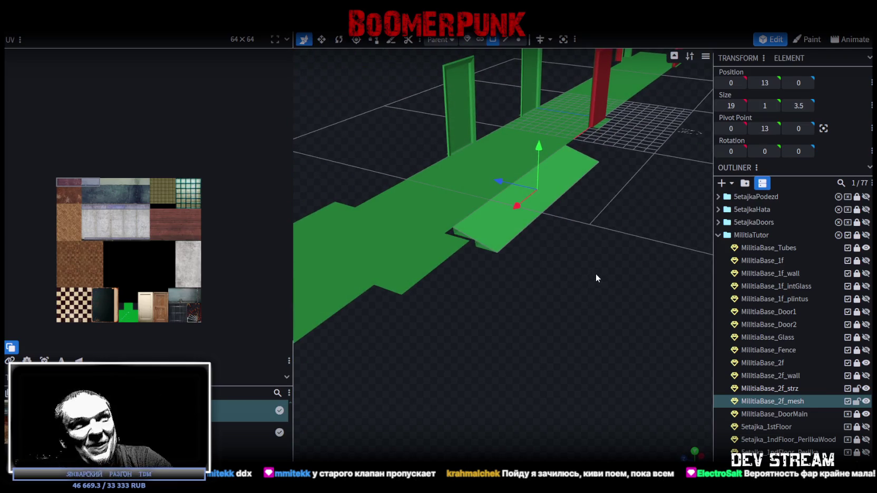
left_click(866, 363)
left_click(865, 363)
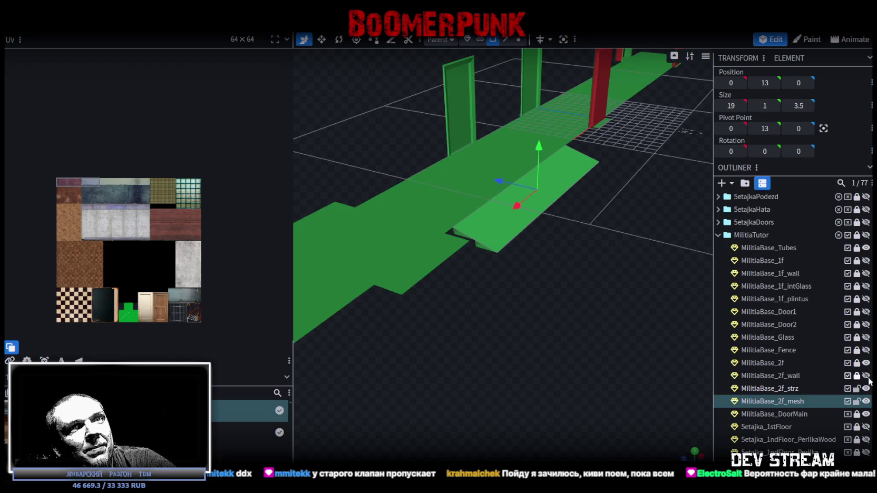
left_click(866, 376)
scroll(667, 346, "down", 5)
scroll(461, 372, "up", 3)
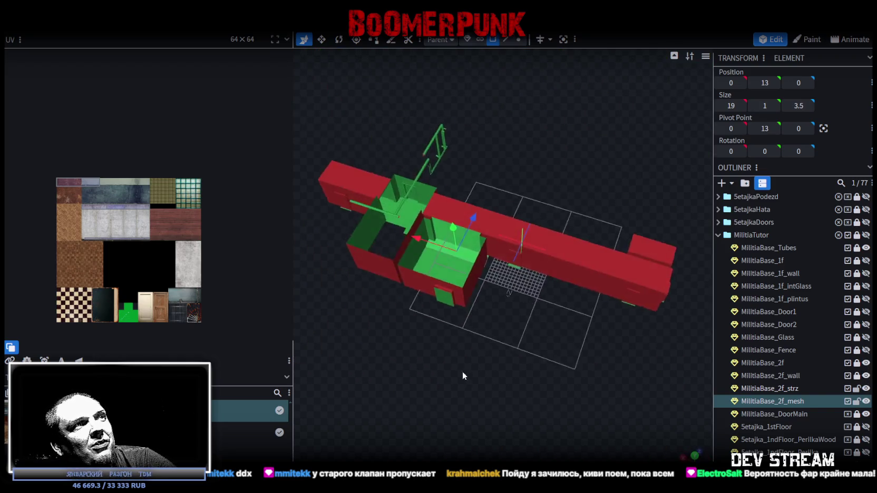
scroll(487, 352, "up", 2)
left_click_drag(487, 352, 540, 346)
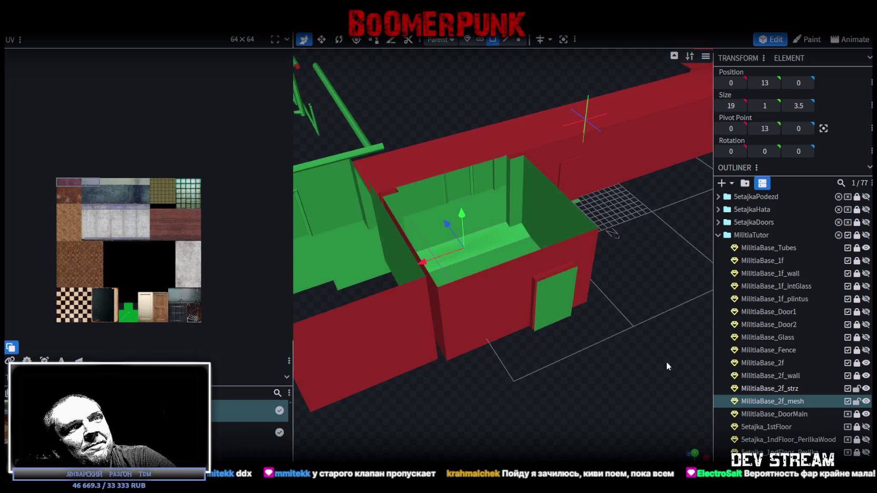
key("ctrl+s")
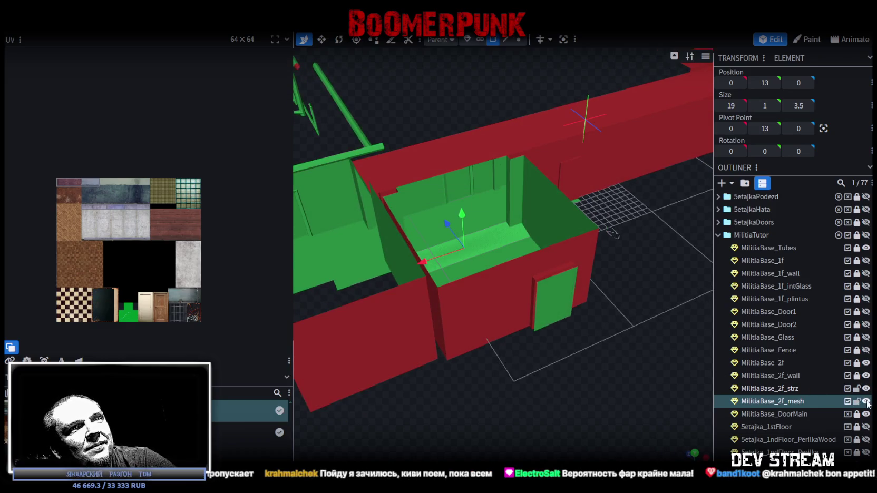
Step: Lock MilitiaBase_2f_mesh and inspect the building from underneath, toggling part visibility
left_click(856, 401)
left_click(865, 389)
left_click(866, 390)
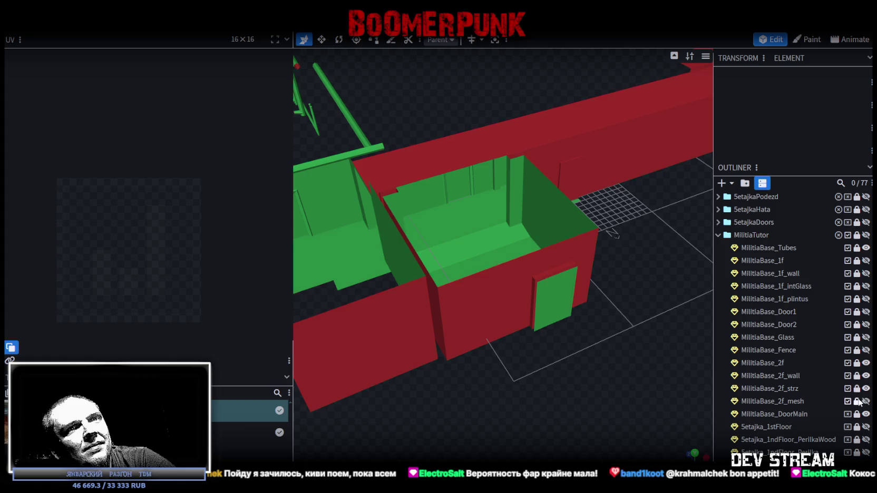
mouse_move(606, 324)
left_mouse_down()
mouse_move(578, 361)
mouse_move(587, 364)
left_mouse_up()
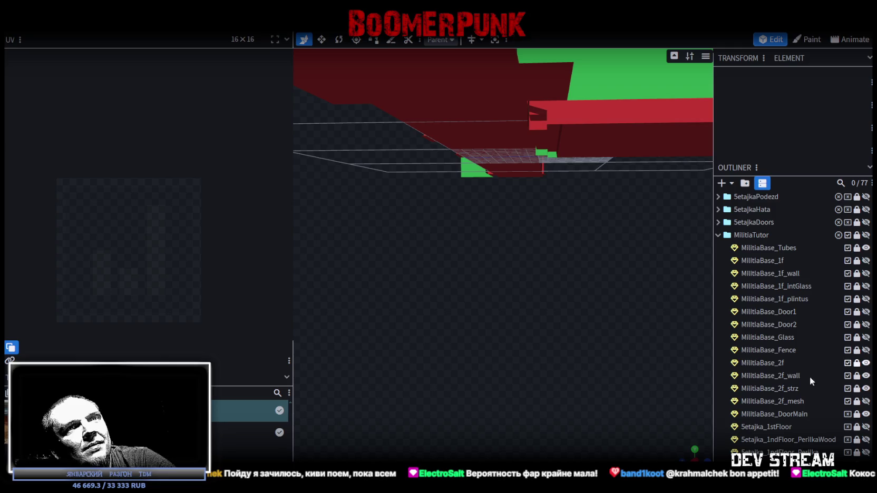
left_click(865, 389)
left_click(866, 388)
left_click(865, 376)
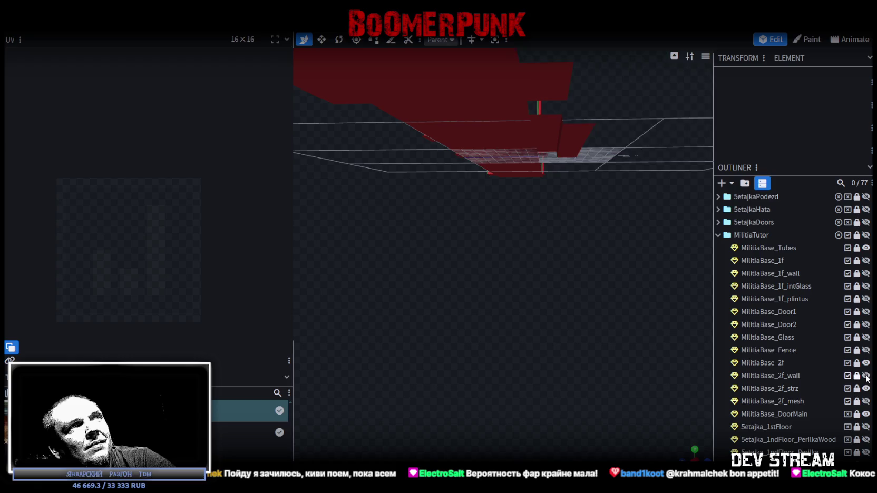
left_click(865, 375)
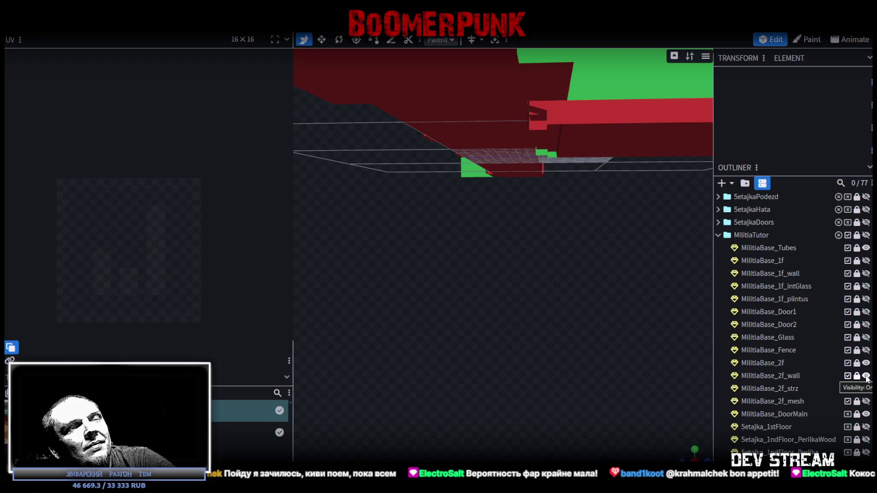
mouse_move(582, 344)
left_mouse_down()
mouse_move(490, 401)
mouse_move(517, 408)
mouse_move(521, 352)
left_mouse_up()
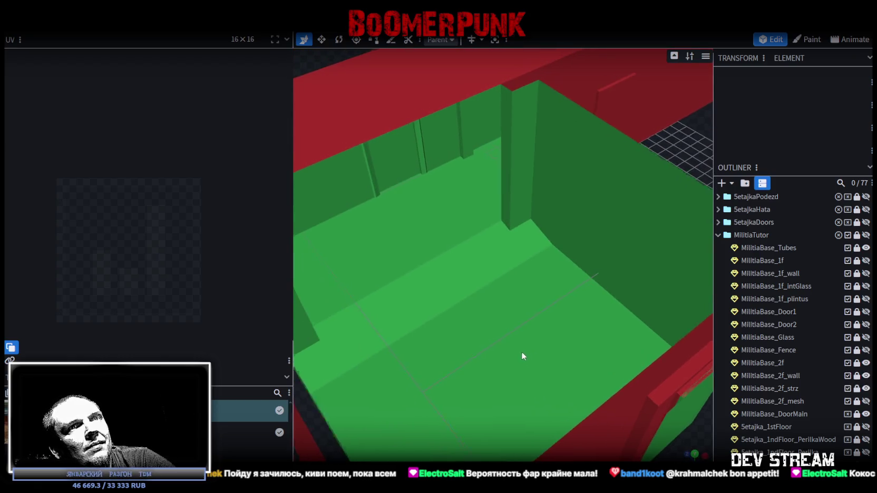
Step: Hide MilitiaBase_2f_strz, then unlock and select MilitiaBase_2f
left_click(866, 388)
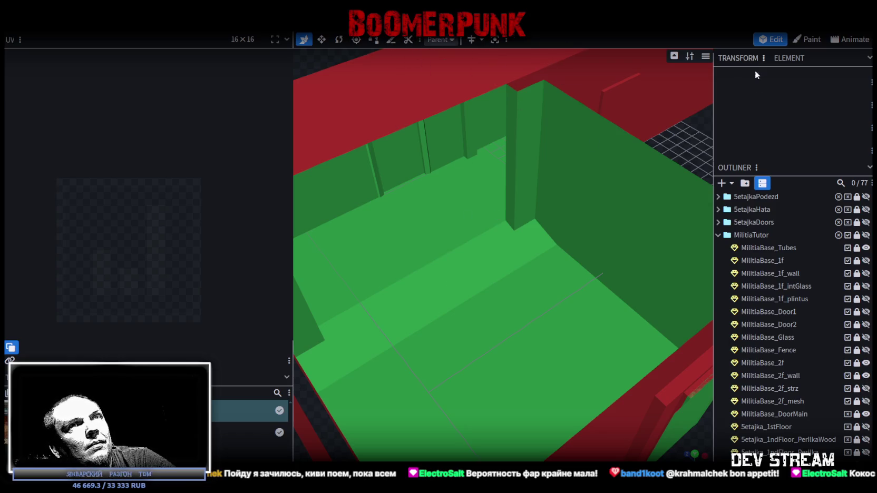
left_click(857, 363)
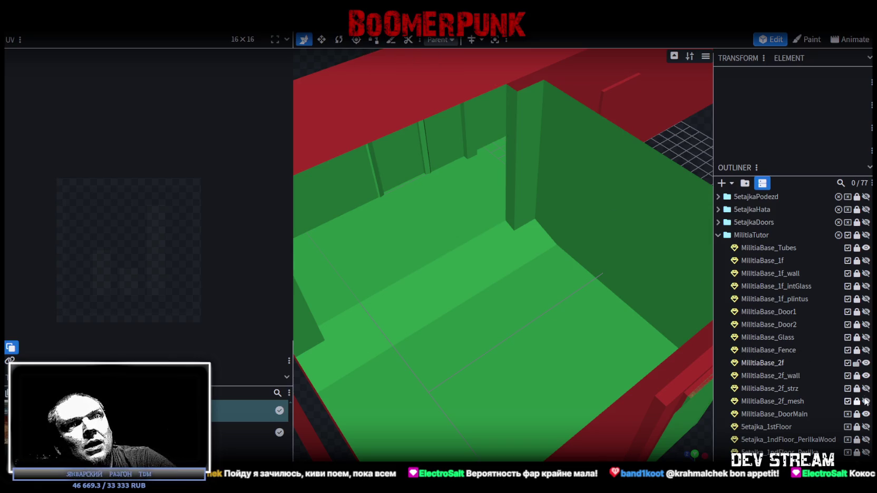
left_click(764, 363)
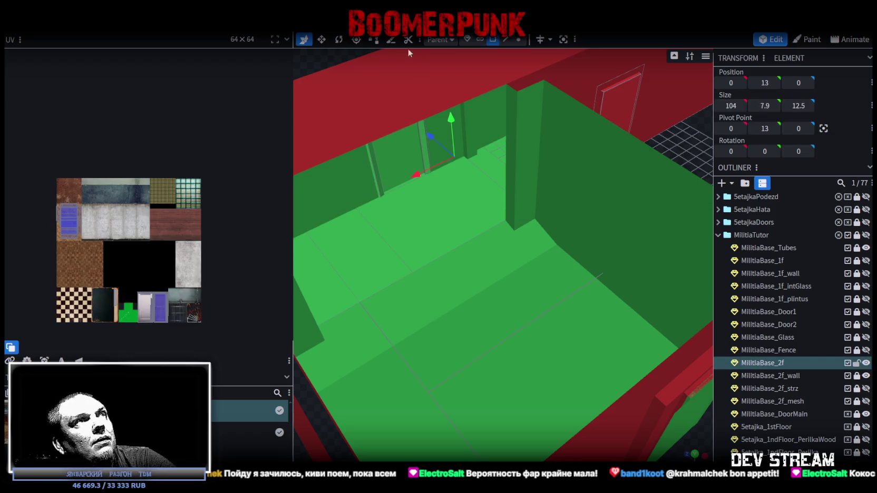
Step: Unlock and select MilitiaBase_2f_wall, show MilitiaBase_2f_strz, and save the model
scroll(469, 343, "down", 5)
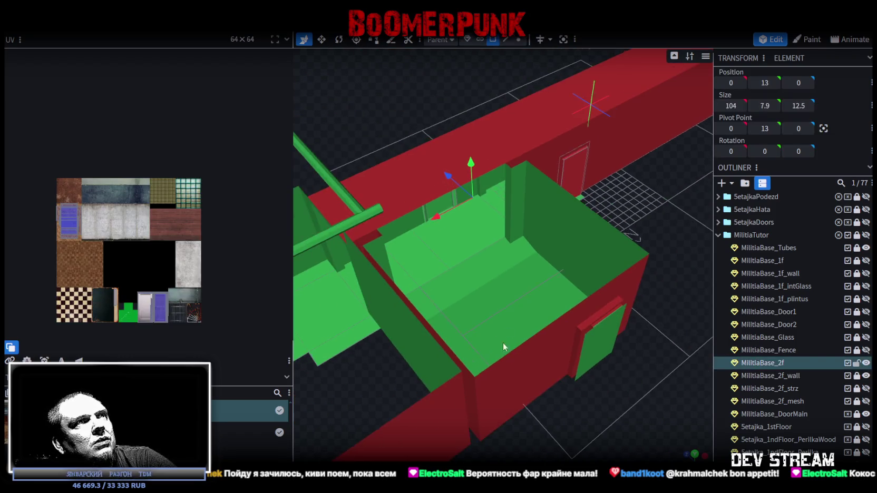
left_click(470, 241)
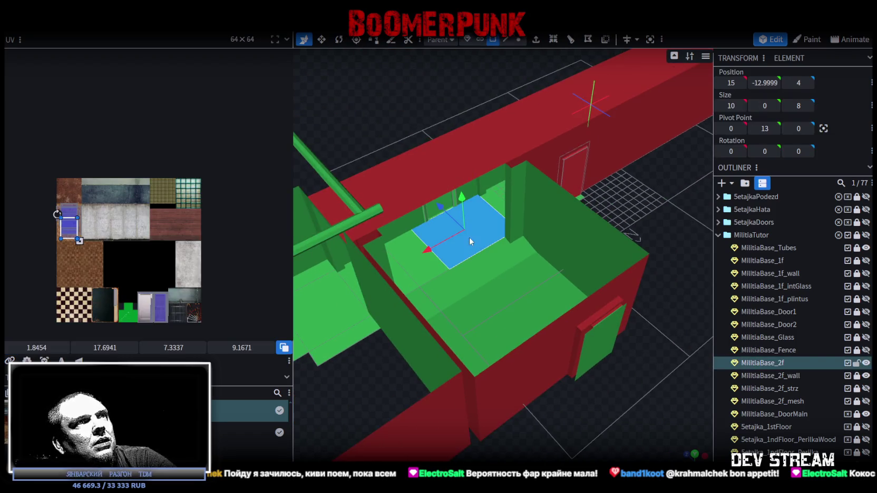
left_click(857, 376)
left_click(491, 277)
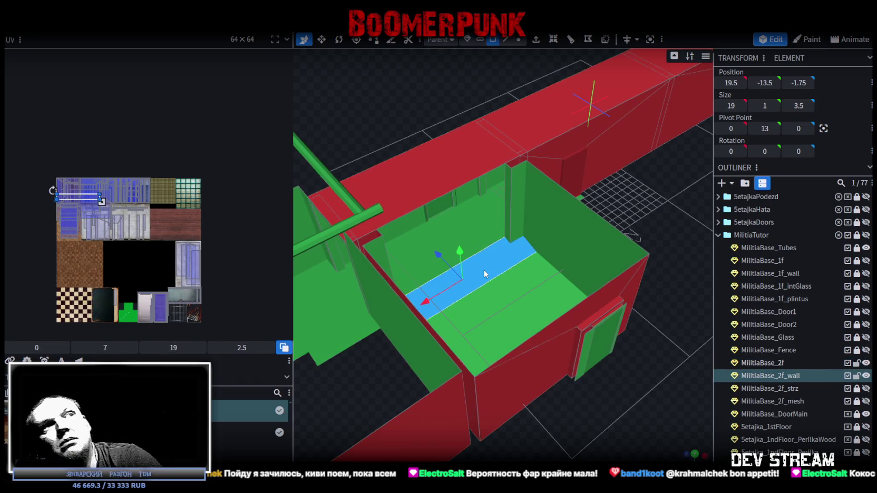
left_click(865, 388)
left_click(865, 401)
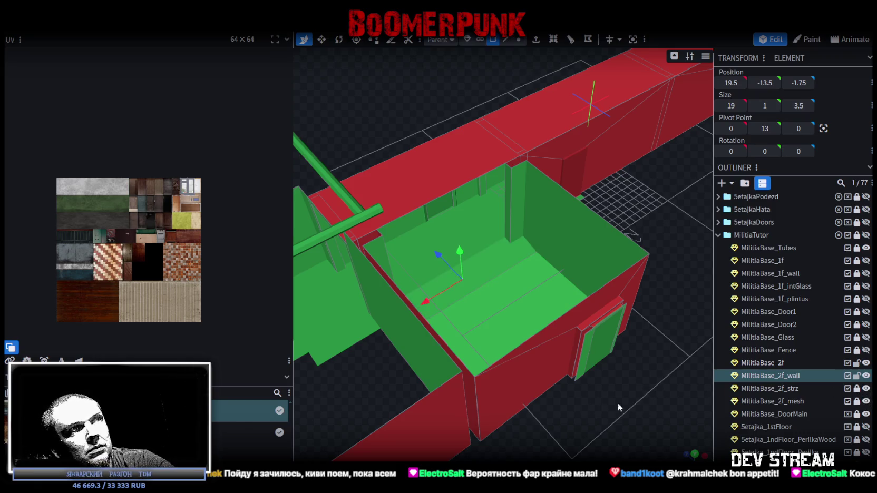
left_click(866, 401)
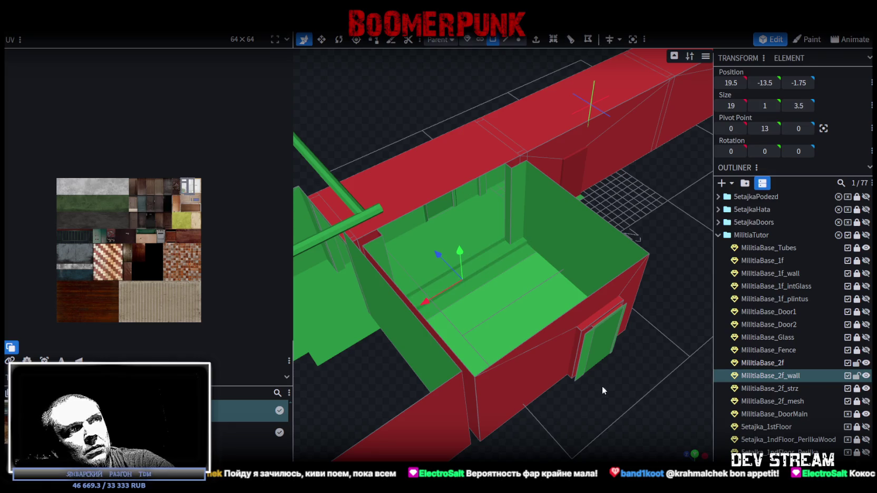
key("ctrl+s")
Step: Slide the wall's window opening vertices along X, nudge them back 2 units, then unlock MilitiaBase_DoorMain
mouse_move(610, 426)
left_mouse_down()
mouse_move(574, 425)
mouse_move(591, 425)
mouse_move(580, 422)
left_mouse_up()
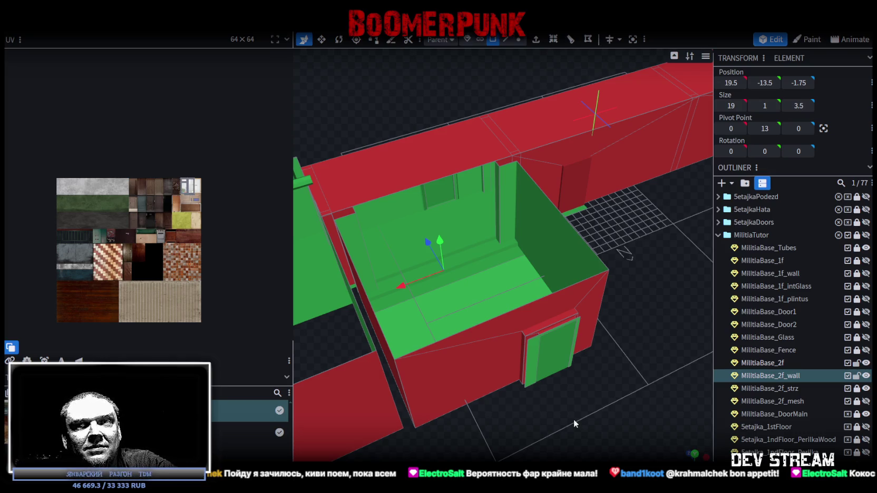
mouse_move(574, 424)
left_mouse_down()
mouse_move(550, 394)
mouse_move(582, 376)
mouse_move(600, 392)
mouse_move(590, 368)
mouse_move(559, 384)
mouse_move(581, 378)
mouse_move(476, 408)
mouse_move(522, 374)
mouse_move(472, 373)
mouse_move(529, 368)
mouse_move(516, 363)
mouse_move(531, 382)
mouse_move(516, 402)
mouse_move(545, 361)
mouse_move(482, 339)
mouse_move(618, 361)
mouse_move(581, 358)
mouse_move(688, 388)
mouse_move(516, 341)
mouse_move(664, 206)
mouse_move(635, 217)
left_mouse_up()
mouse_move(582, 143)
left_mouse_down()
mouse_move(548, 177)
mouse_move(540, 153)
left_mouse_up()
left_click(519, 39)
left_click_drag(448, 179, 552, 308)
left_click(481, 278)
left_click_drag(430, 191, 553, 315)
mouse_move(518, 256)
left_mouse_down()
mouse_move(603, 257)
mouse_move(590, 259)
left_mouse_up()
left_click_drag(578, 177, 530, 191)
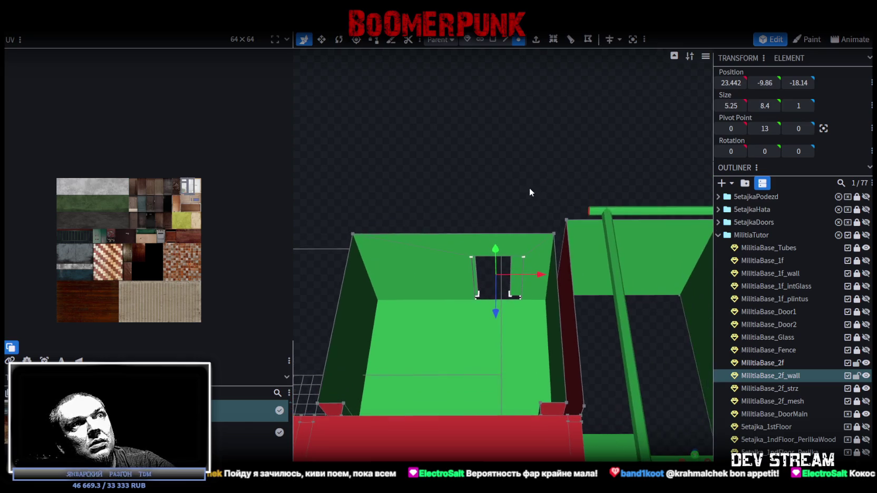
scroll(532, 188, "up", 3)
left_click_drag(530, 274, 764, 383)
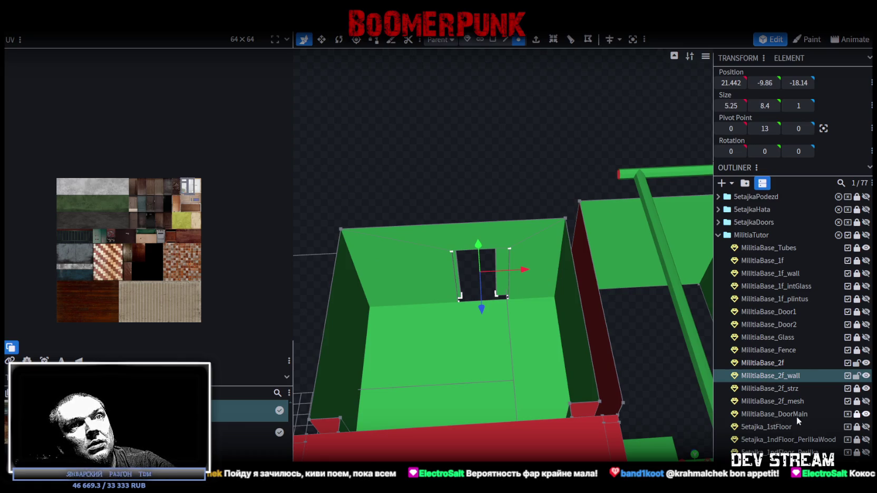
left_click(857, 414)
left_click(774, 414)
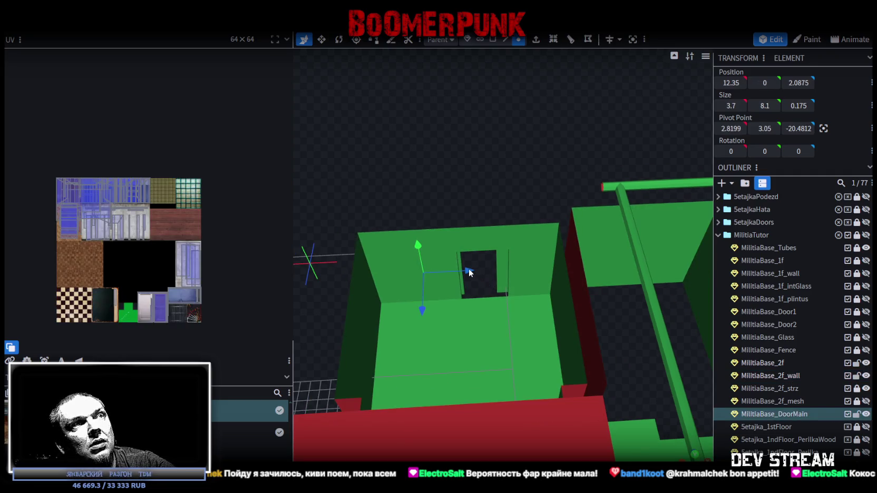
Step: Slide MilitiaBase_DoorMain 6 units along X into the wall opening
left_click(492, 39)
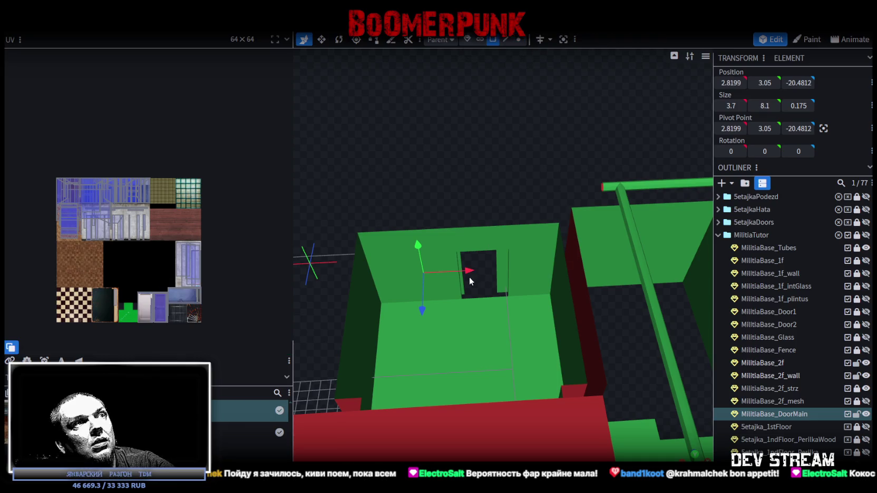
left_click_drag(469, 279, 523, 271)
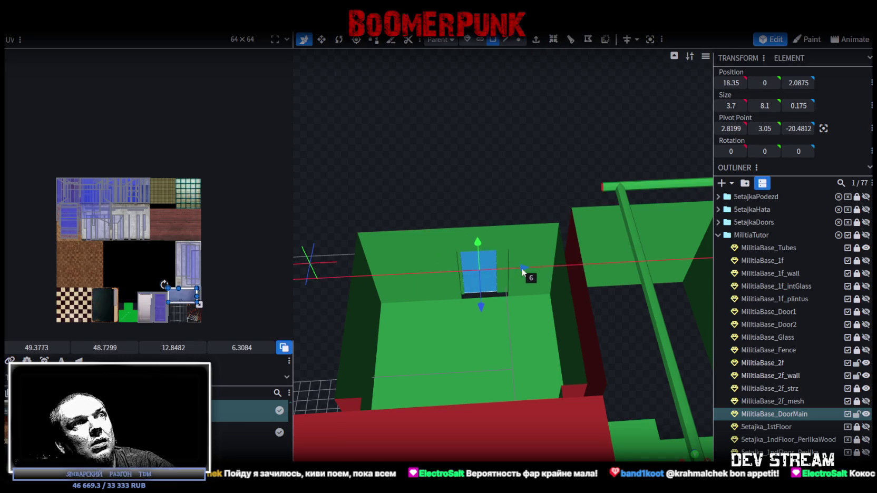
mouse_move(522, 272)
middle_mouse_down()
mouse_move(520, 185)
mouse_move(622, 180)
mouse_move(515, 348)
mouse_move(572, 333)
mouse_move(516, 328)
middle_mouse_up()
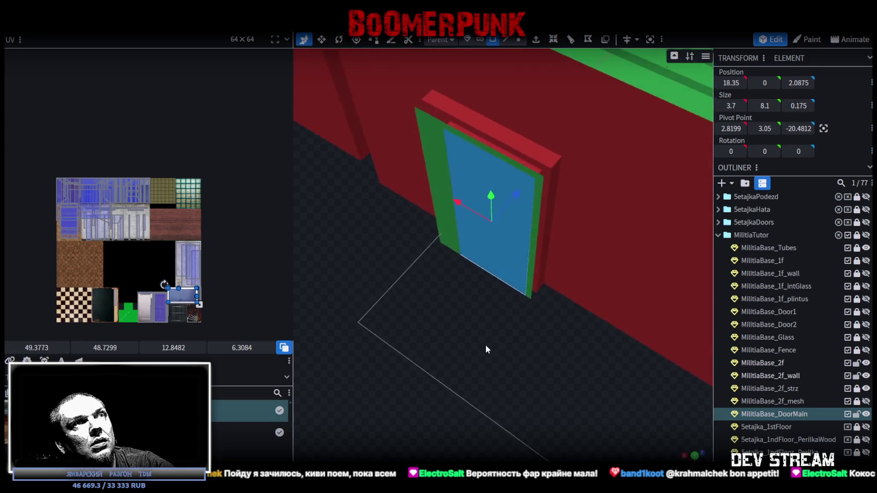
left_click_drag(480, 343, 495, 68)
Step: Put the door's pivot on its right vertical edge and save the model
left_click(505, 39)
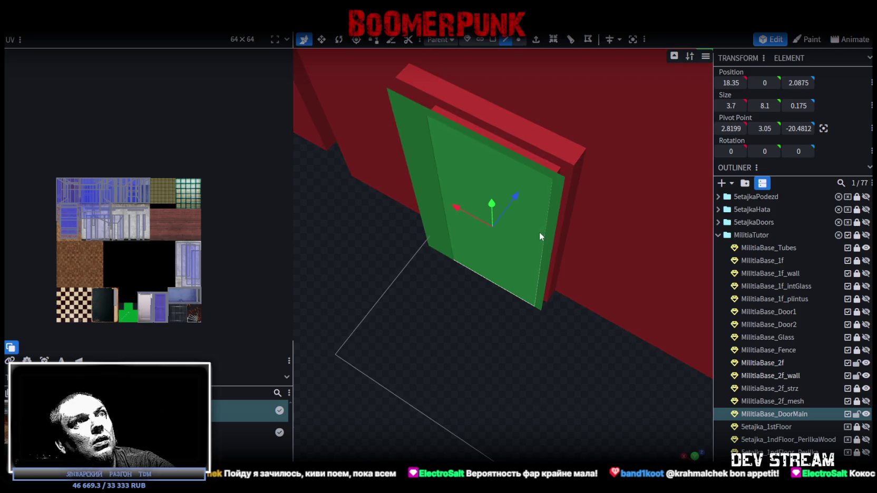
left_click(541, 236)
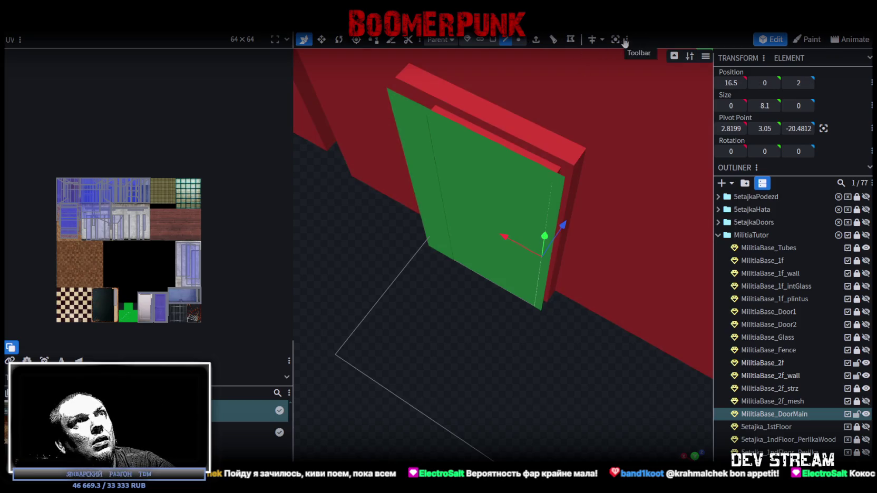
left_click(822, 129)
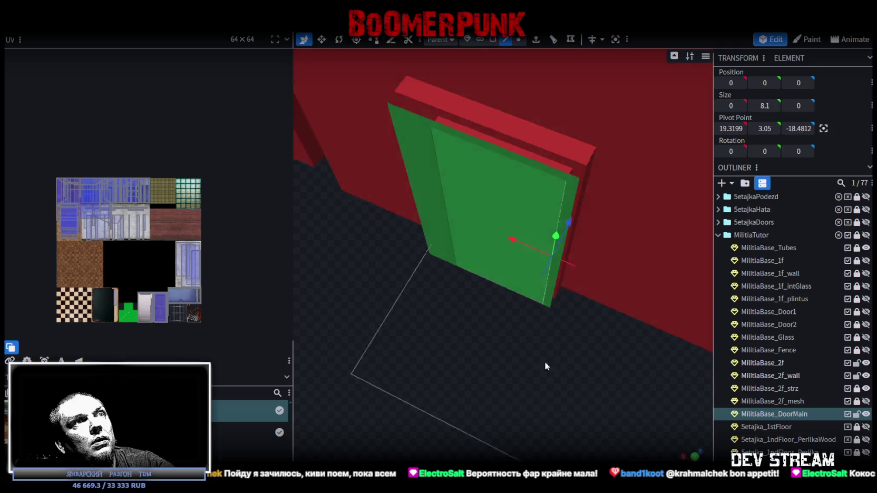
left_click_drag(544, 362, 571, 359)
key("ctrl+s")
Step: Switch the viewport to textured shading, centre the door, and select MilitiaBase_2f_wall
mouse_move(529, 332)
left_mouse_down()
mouse_move(677, 353)
mouse_move(564, 319)
mouse_move(579, 153)
mouse_move(586, 145)
mouse_move(564, 196)
mouse_move(562, 156)
left_mouse_up()
key("z")
key("z")
scroll(562, 158, "up", 2)
key("z")
key("z")
key("z")
key("z")
key("z")
mouse_move(545, 149)
left_mouse_down()
mouse_move(535, 174)
mouse_move(534, 138)
mouse_move(530, 162)
mouse_move(548, 208)
mouse_move(618, 231)
mouse_move(519, 156)
mouse_move(541, 265)
mouse_move(584, 295)
mouse_move(631, 272)
mouse_move(502, 239)
left_mouse_up()
left_click(502, 240)
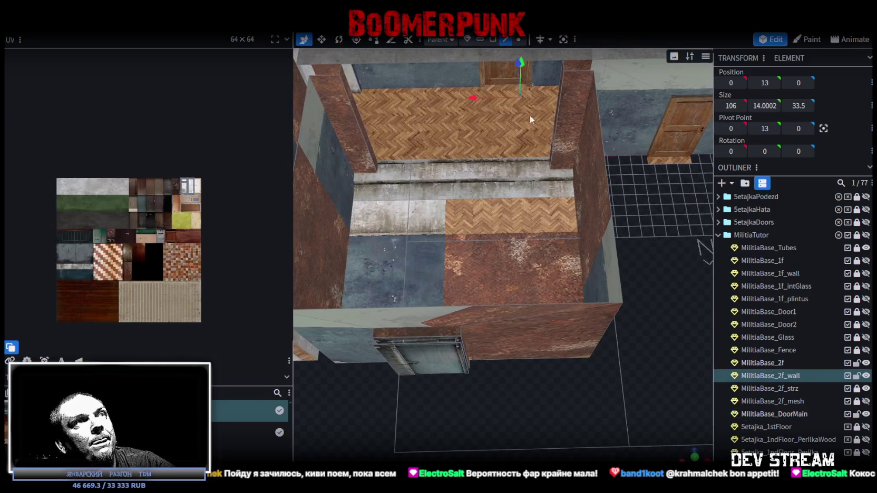
Step: Select the MilitiaBase_2f floor elements and view the building from above
left_click(488, 261)
mouse_move(488, 261)
left_mouse_down()
mouse_move(476, 139)
mouse_move(579, 255)
mouse_move(688, 301)
mouse_move(706, 293)
mouse_move(649, 300)
left_mouse_up()
left_click(413, 168)
mouse_move(565, 377)
left_mouse_down()
mouse_move(624, 335)
mouse_move(659, 343)
mouse_move(548, 351)
mouse_move(480, 335)
mouse_move(560, 313)
mouse_move(567, 343)
mouse_move(580, 281)
mouse_move(647, 347)
mouse_move(715, 314)
left_mouse_up()
mouse_move(573, 255)
left_mouse_down()
mouse_move(532, 200)
mouse_move(582, 365)
mouse_move(533, 251)
left_mouse_up()
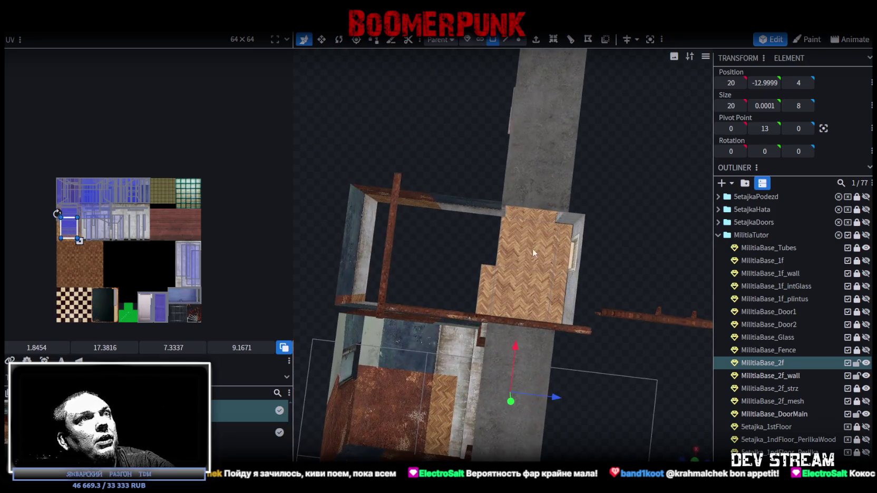
Step: Select four second-floor floor faces for UV remapping
left_click(531, 239)
left_click(559, 245, "shift")
left_click(557, 282, "shift")
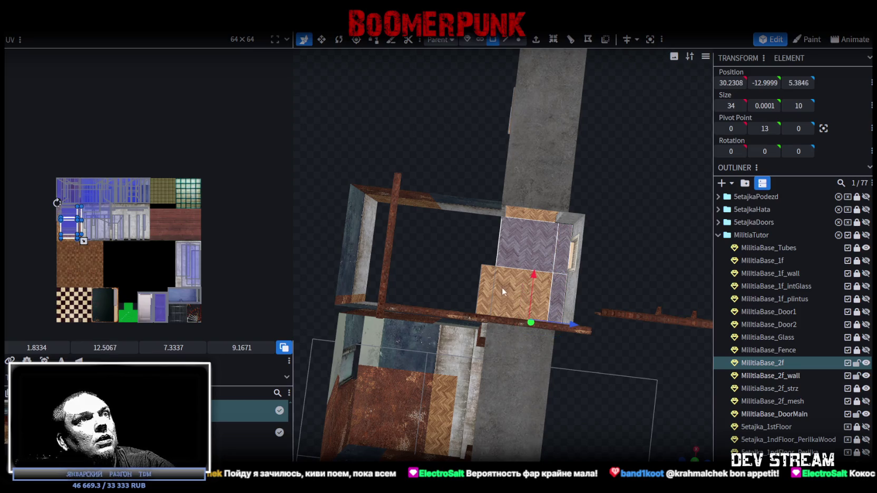
left_click(501, 287, "shift")
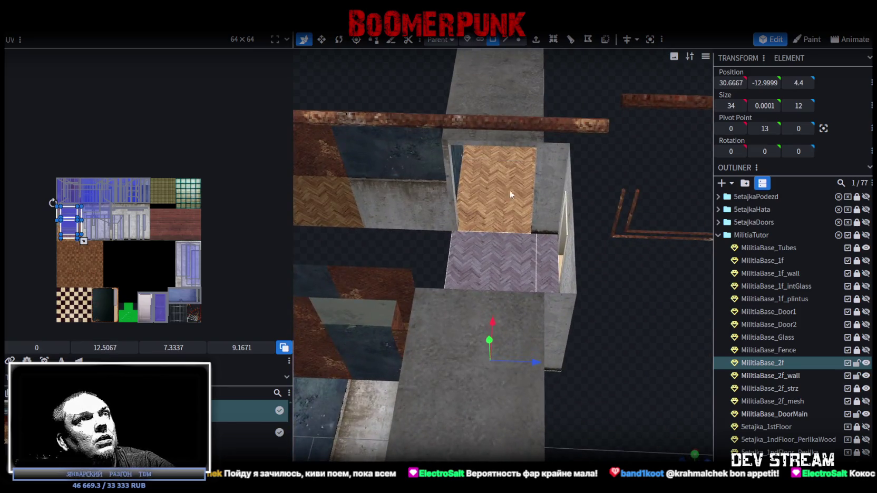